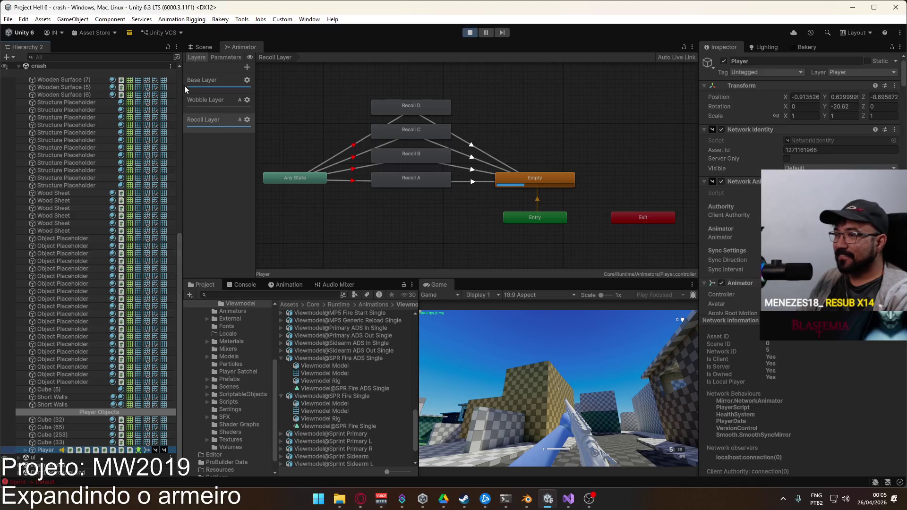
Select Viewmodel under Player and show the Fire (Single) layer graph in the Animator
{"action": "left_click", "coordinate": [25, 450]}
{"action": "left_click", "coordinate": [76, 448]}
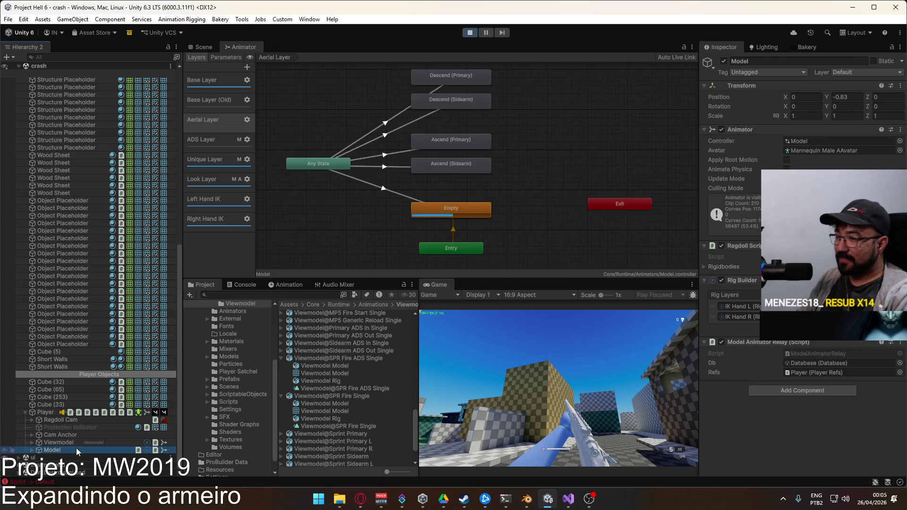
{"action": "left_click", "coordinate": [78, 443]}
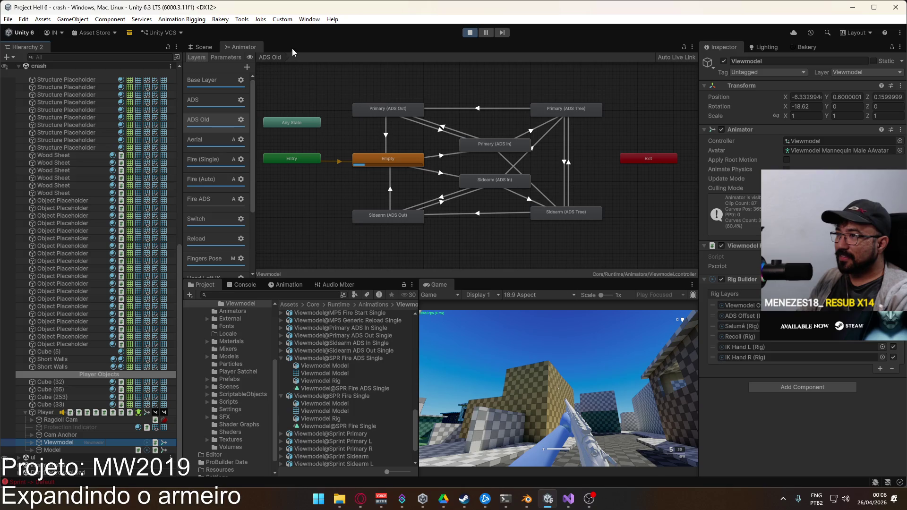
{"action": "left_click", "coordinate": [204, 47]}
{"action": "left_click", "coordinate": [238, 47]}
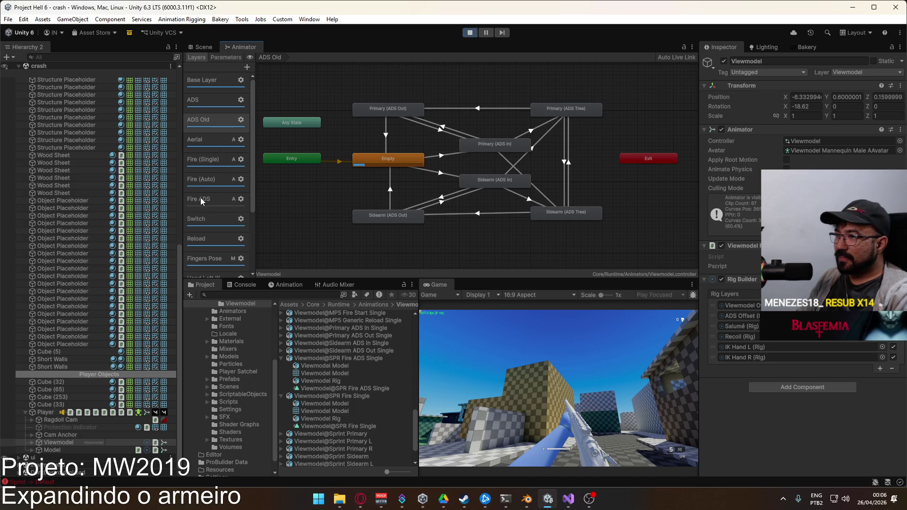
{"action": "left_click", "coordinate": [206, 162]}
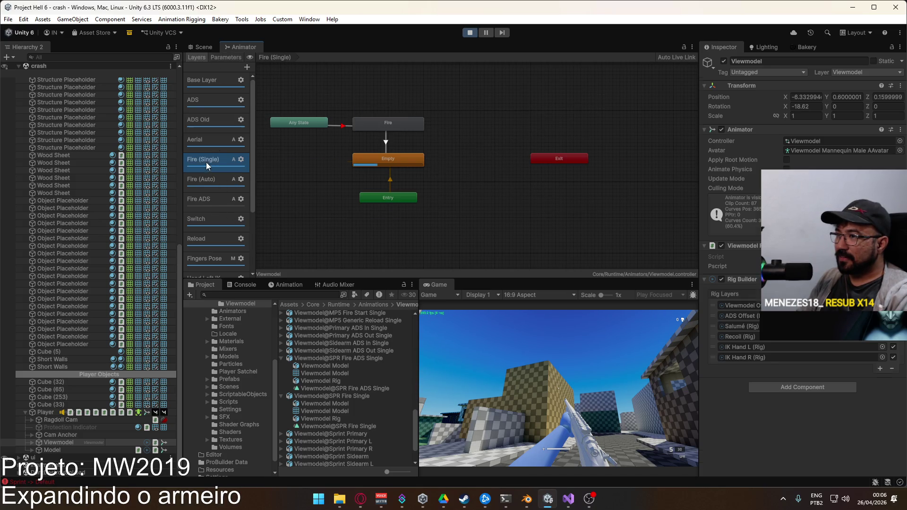
Unmute the Any State to Fire transition and inspect the Fire blend tree's motion thresholds
{"action": "left_click", "coordinate": [339, 125]}
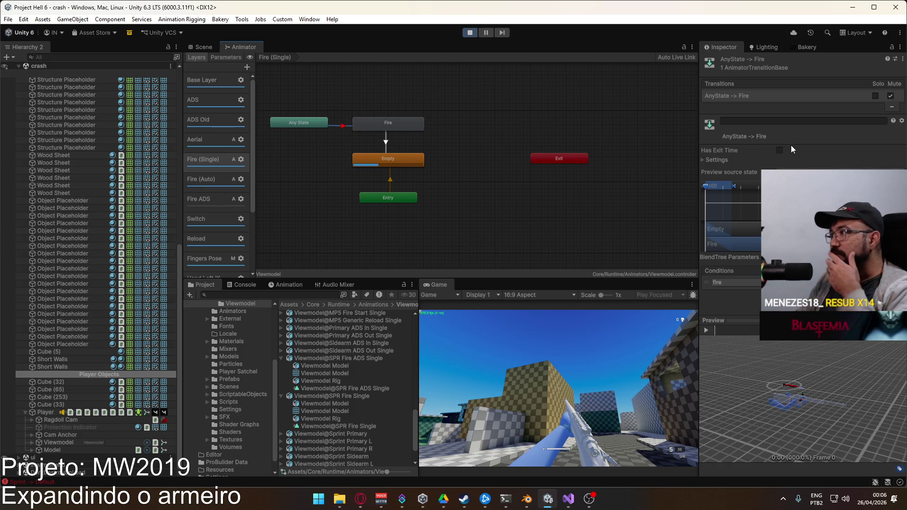
{"action": "left_click", "coordinate": [891, 96]}
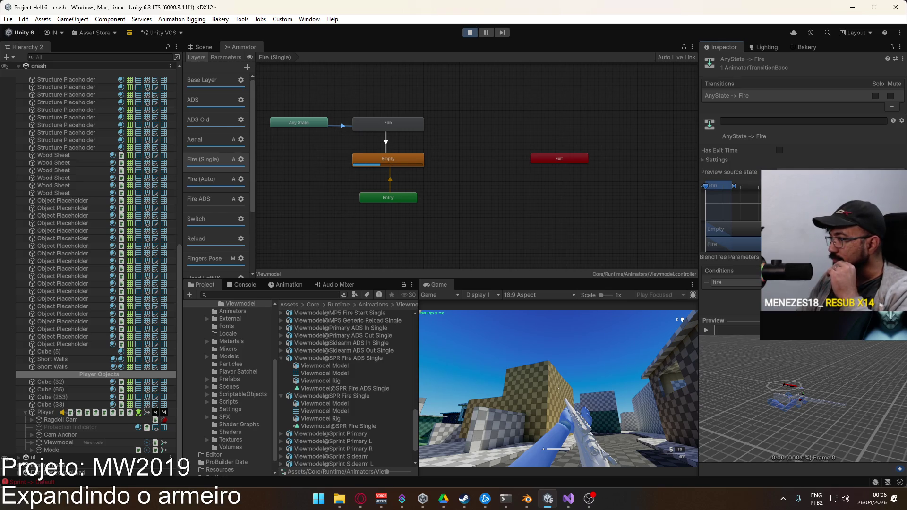
{"action": "double_click", "coordinate": [390, 125]}
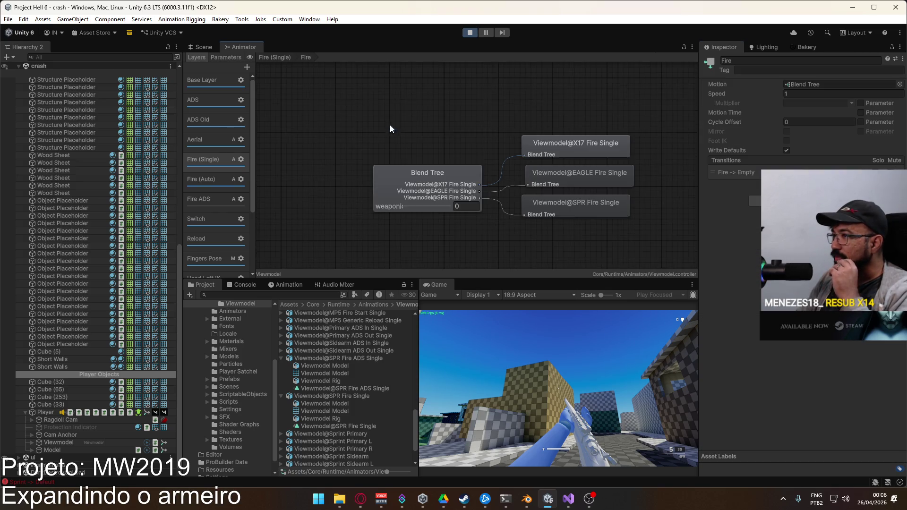
{"action": "left_click", "coordinate": [452, 129]}
{"action": "double_click", "coordinate": [452, 129]}
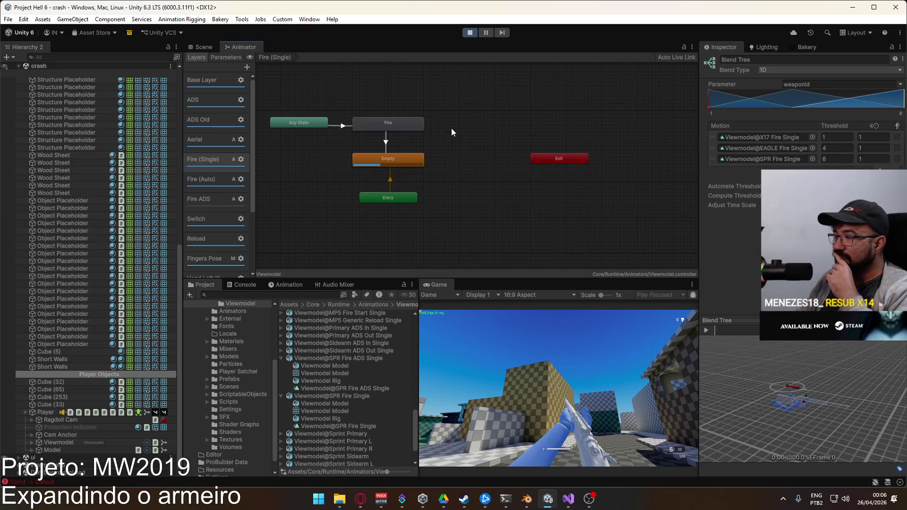
Inspect the Fire ADS layer's Fire blend tree, then stop play mode
{"action": "left_click", "coordinate": [214, 199]}
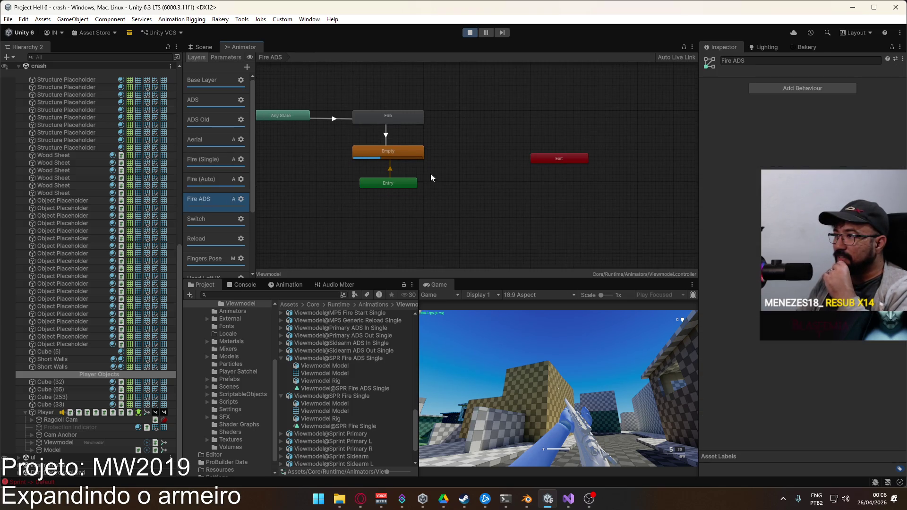
{"action": "double_click", "coordinate": [387, 123]}
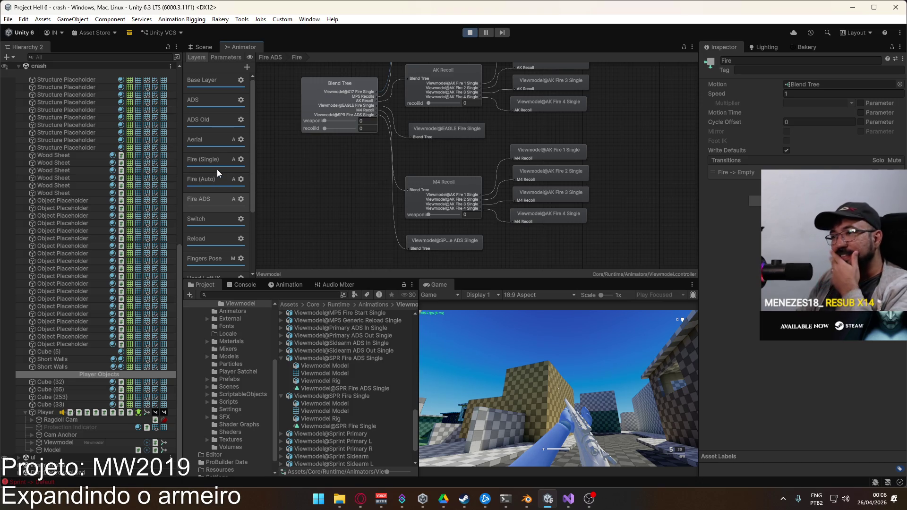
{"action": "left_click", "coordinate": [469, 32]}
Bring up PlayerScript.cs in Visual Studio and scroll up through its field declarations to line 1
{"action": "left_click", "coordinate": [569, 498]}
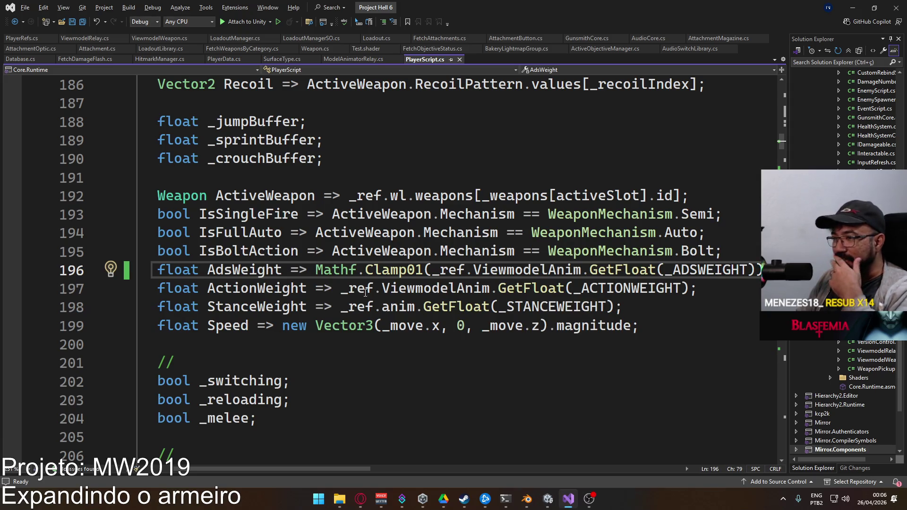
{"action": "scroll", "coordinate": [368, 303], "scroll_direction": "down", "scroll_amount": 4}
{"action": "scroll", "coordinate": [374, 328], "scroll_direction": "up", "scroll_amount": 9}
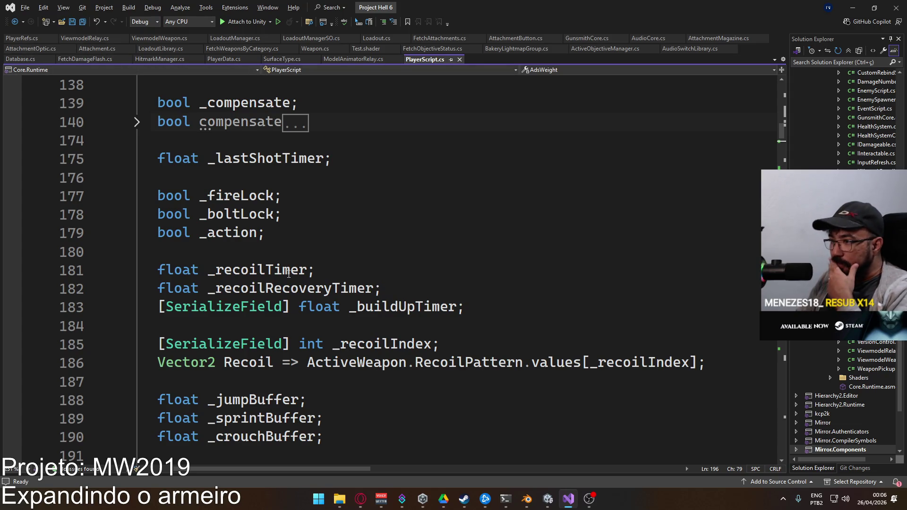
{"action": "scroll", "coordinate": [357, 318], "scroll_direction": "up", "scroll_amount": 15}
{"action": "scroll", "coordinate": [358, 318], "scroll_direction": "up", "scroll_amount": 6}
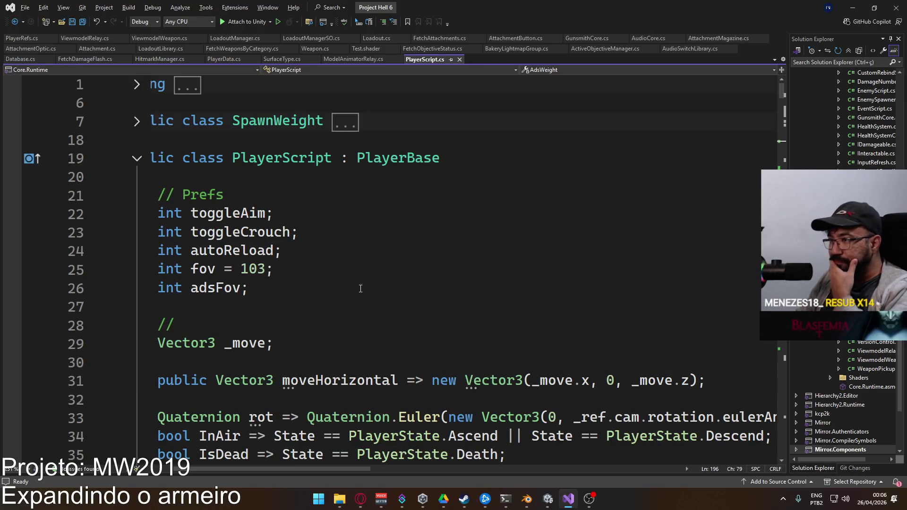
{"action": "left_click", "coordinate": [548, 499]}
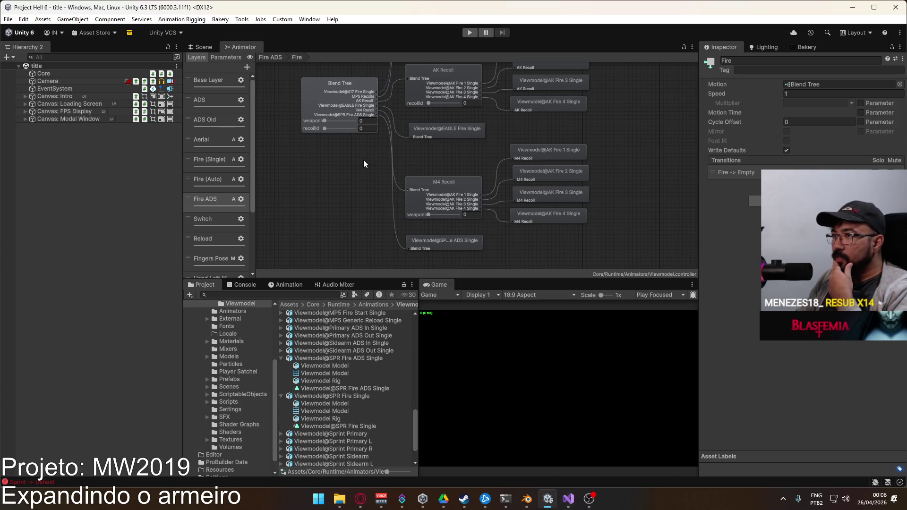
Rename the Fire ADS animator layer to Fire
{"action": "double_click", "coordinate": [219, 201]}
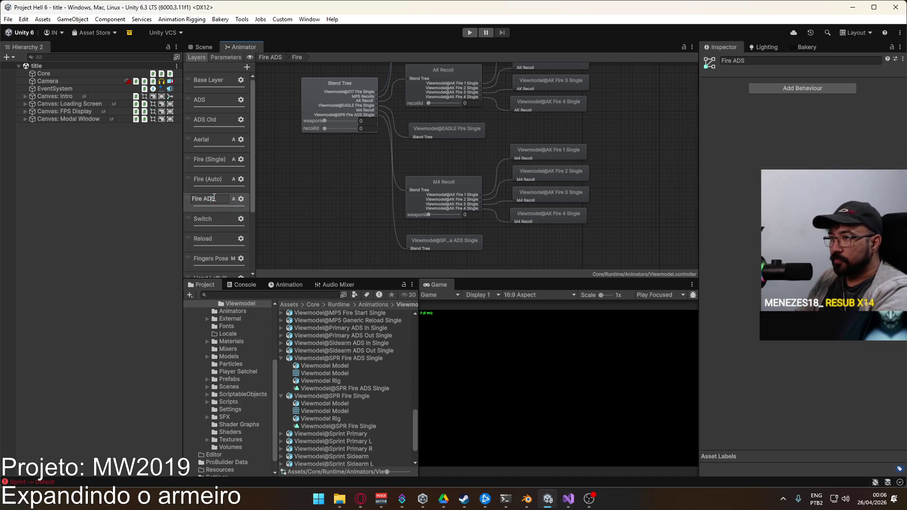
{"action": "key", "text": "BackSpace"}
{"action": "key", "text": "BackSpace"}
{"action": "key", "text": "Return"}
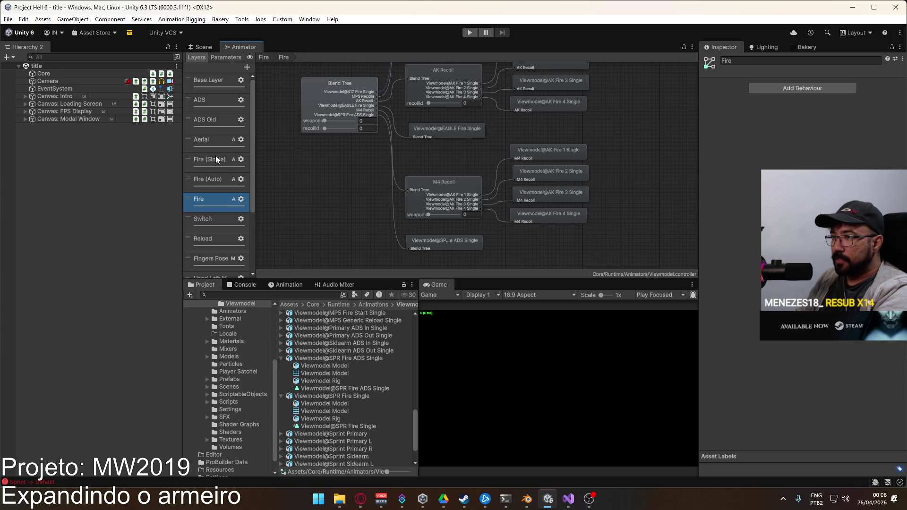
Review the Fire (Single) layer's blending settings in its gear panel
{"action": "left_click", "coordinate": [215, 156]}
{"action": "left_click", "coordinate": [241, 160]}
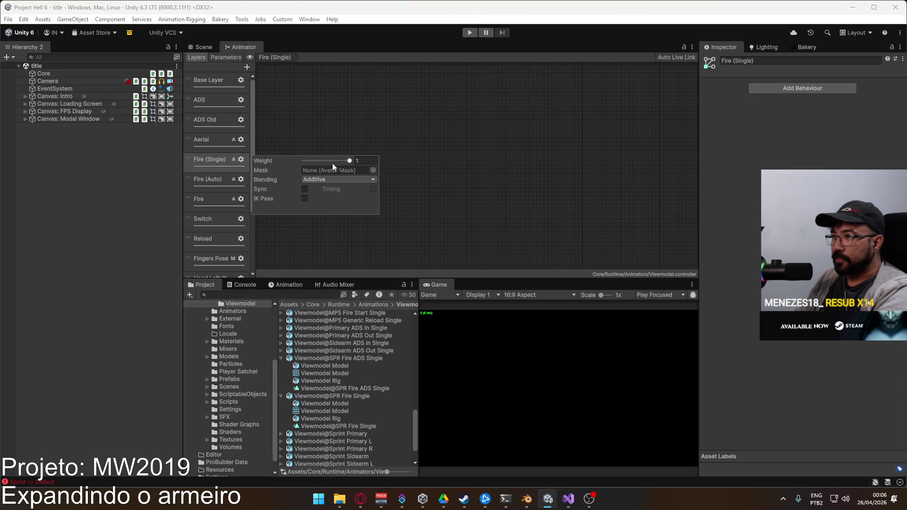
{"action": "left_click", "coordinate": [347, 142]}
{"action": "left_click", "coordinate": [217, 199]}
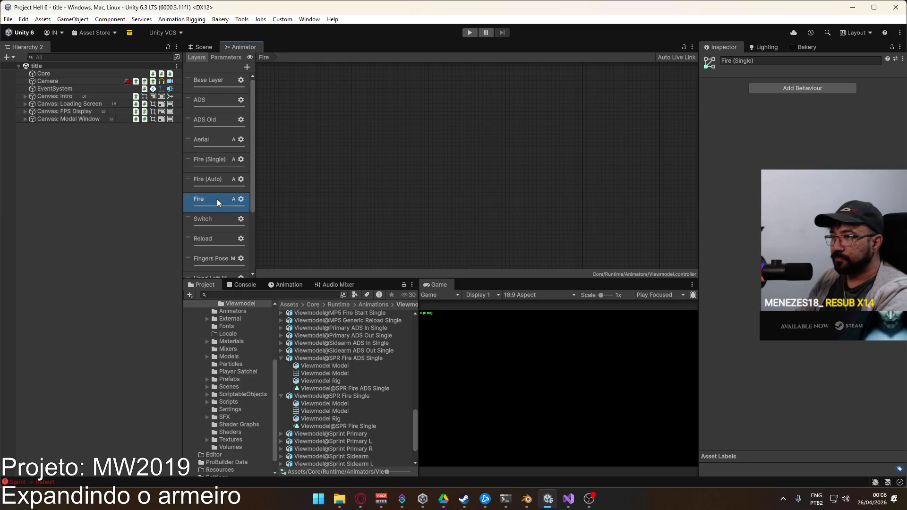
{"action": "left_click", "coordinate": [210, 160]}
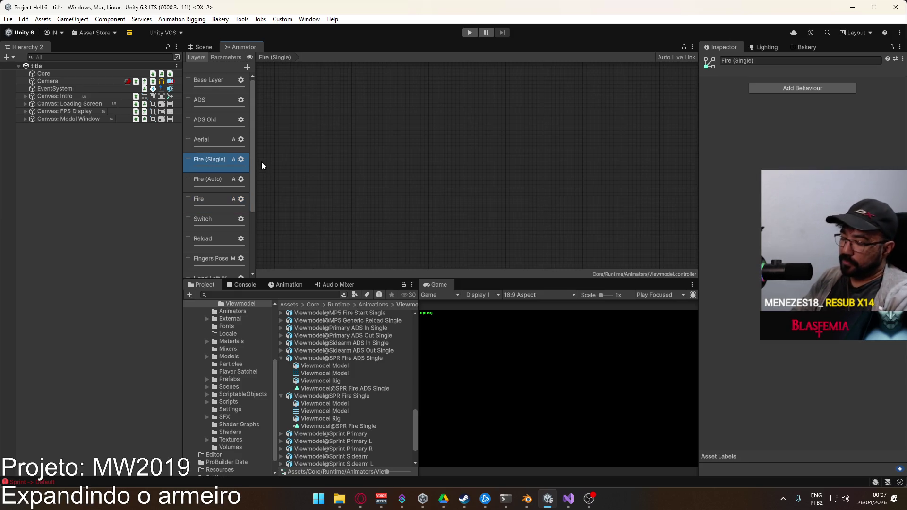
{"action": "key", "text": "alt+Tab"}
Delete the _FIREADSLAYER field declaration from PlayerScript.cs
{"action": "scroll", "coordinate": [560, 297], "scroll_direction": "down", "scroll_amount": 7}
{"action": "scroll", "coordinate": [320, 469], "scroll_direction": "left", "scroll_amount": 1}
{"action": "scroll", "coordinate": [328, 304], "scroll_direction": "up", "scroll_amount": 7}
{"action": "scroll", "coordinate": [396, 277], "scroll_direction": "down", "scroll_amount": 20}
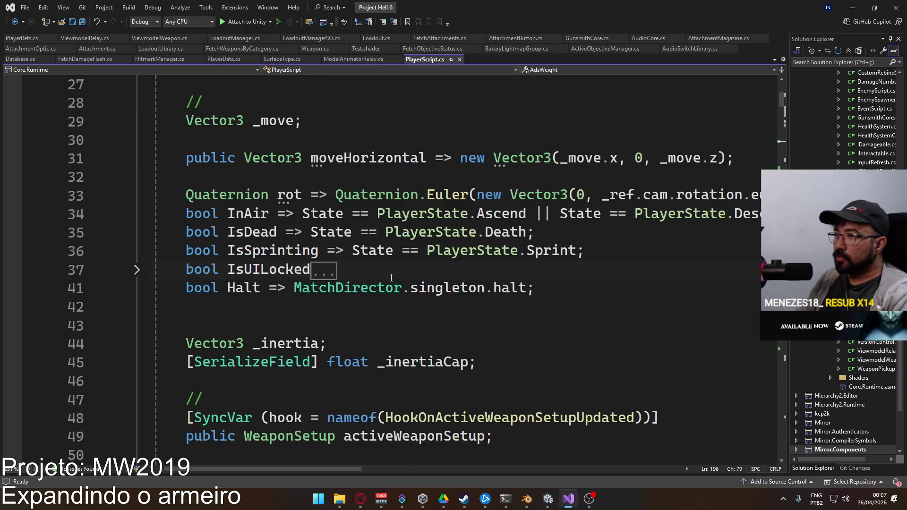
{"action": "scroll", "coordinate": [396, 276], "scroll_direction": "down", "scroll_amount": 7}
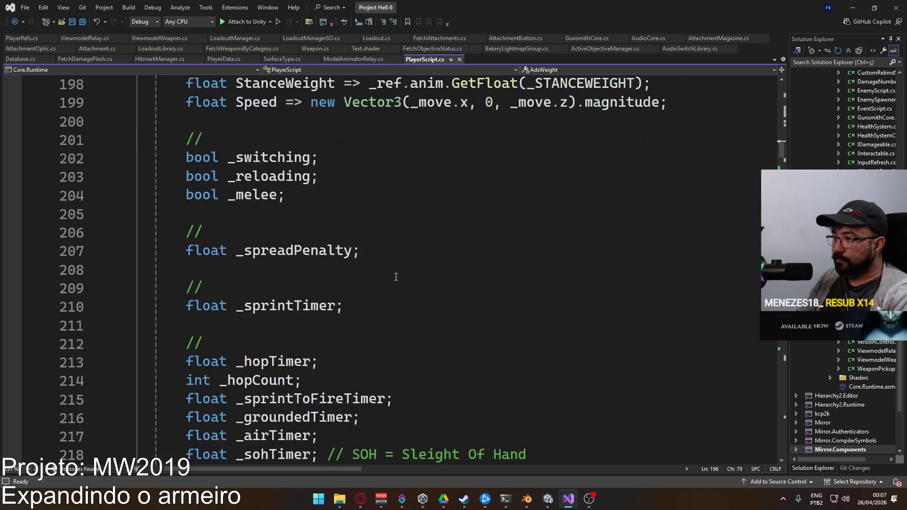
{"action": "scroll", "coordinate": [394, 277], "scroll_direction": "up", "scroll_amount": 2}
{"action": "scroll", "coordinate": [393, 278], "scroll_direction": "down", "scroll_amount": 10}
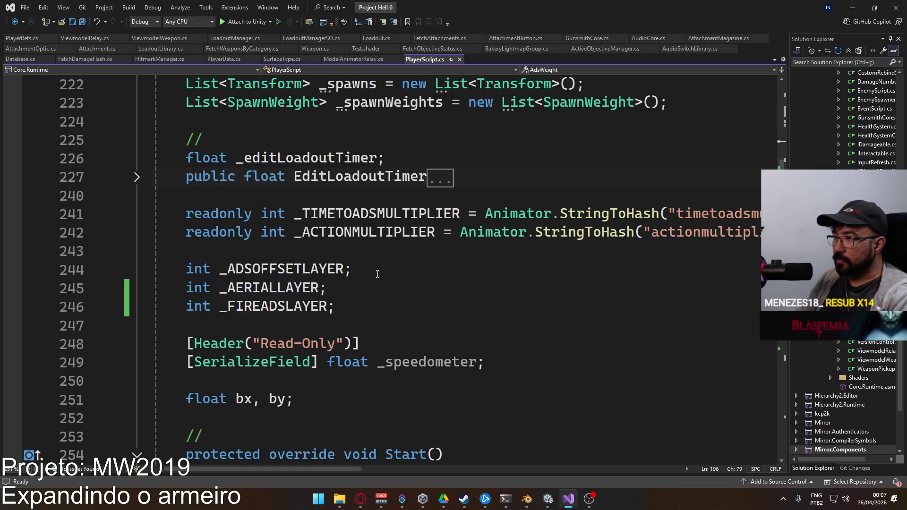
{"action": "left_click", "coordinate": [188, 307]}
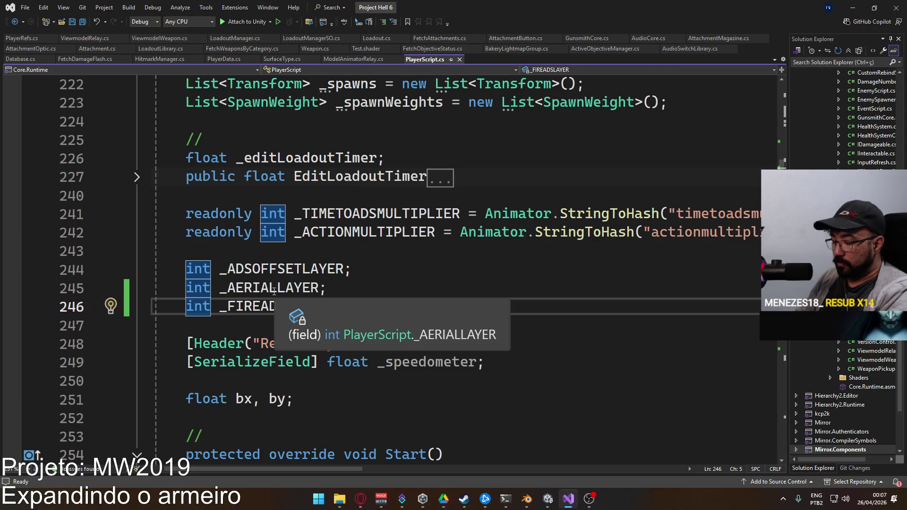
{"action": "key", "text": "ctrl+x"}
Delete the _FIREADSLAYER GetLayerIndex and SetLayerWeight lines and save the script
{"action": "scroll", "coordinate": [275, 292], "scroll_direction": "down", "scroll_amount": 4}
{"action": "left_click", "coordinate": [211, 288]}
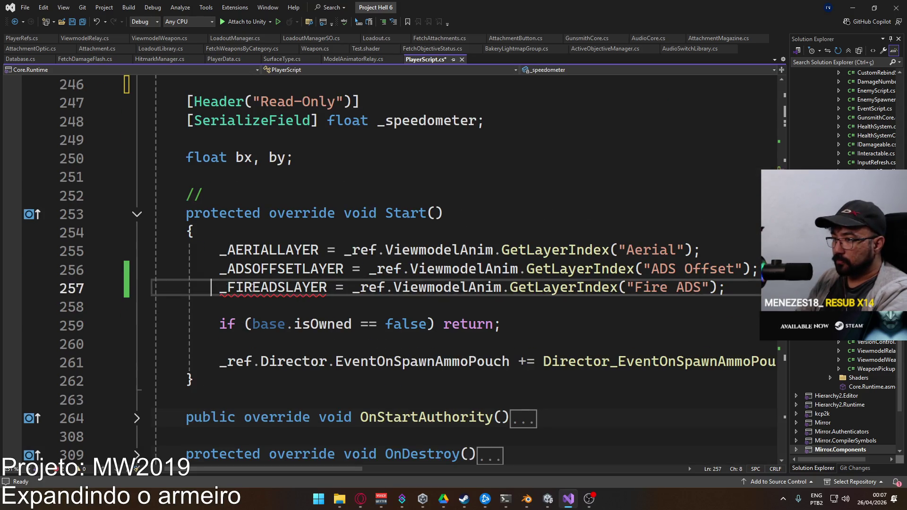
{"action": "key", "text": "ctrl+x"}
{"action": "scroll", "coordinate": [356, 298], "scroll_direction": "down", "scroll_amount": 20}
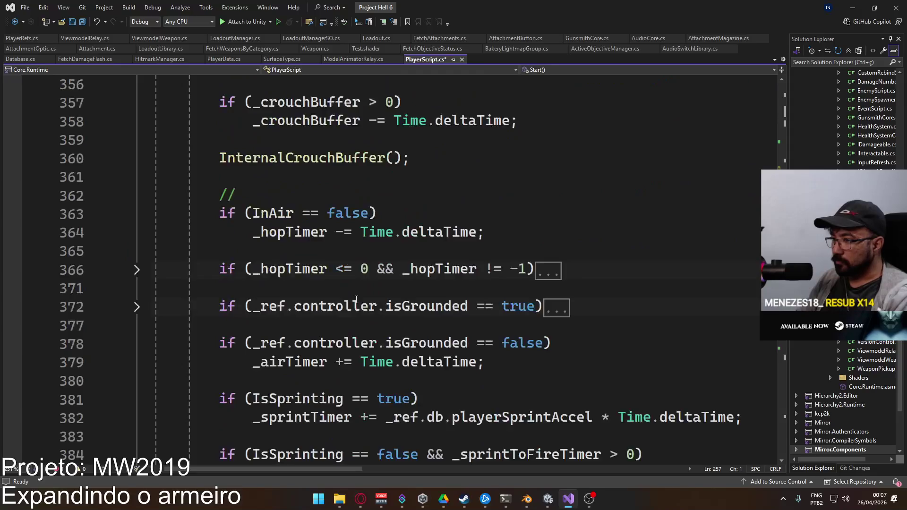
{"action": "scroll", "coordinate": [356, 298], "scroll_direction": "down", "scroll_amount": 20}
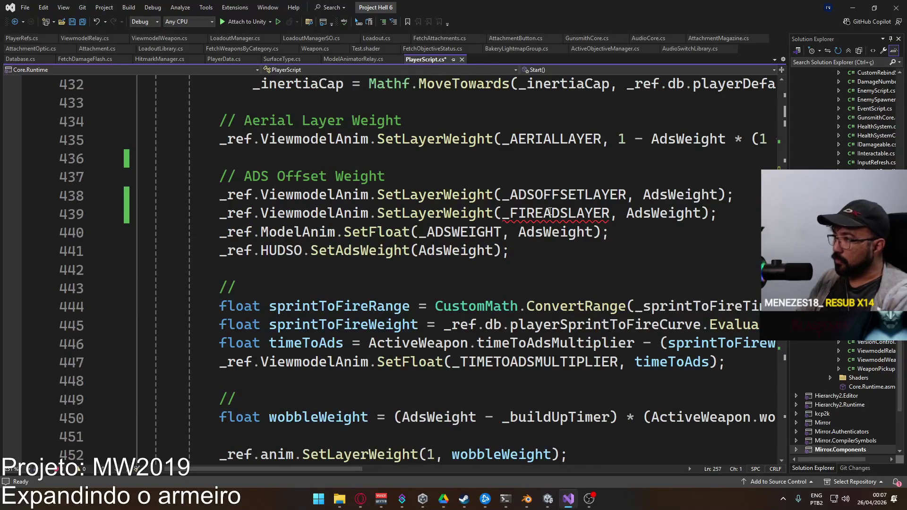
{"action": "left_click", "coordinate": [550, 211]}
{"action": "key", "text": "ctrl+x"}
{"action": "scroll", "coordinate": [444, 337], "scroll_direction": "up", "scroll_amount": 4}
{"action": "key", "text": "ctrl+s"}
{"action": "key", "text": "alt+Tab"}
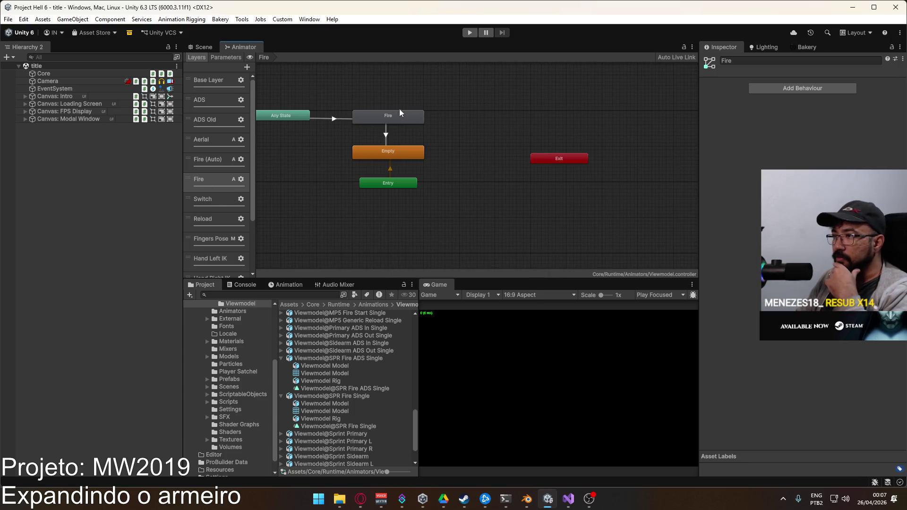
Show the Fire blend tree and inspect its weapon motion list, including SPR Fire ADS Single
{"action": "double_click", "coordinate": [403, 114]}
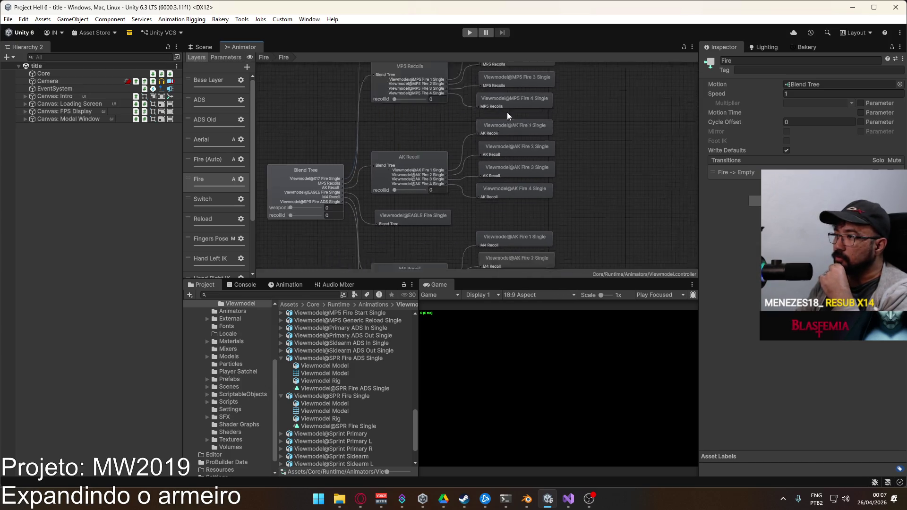
{"action": "left_click", "coordinate": [399, 211]}
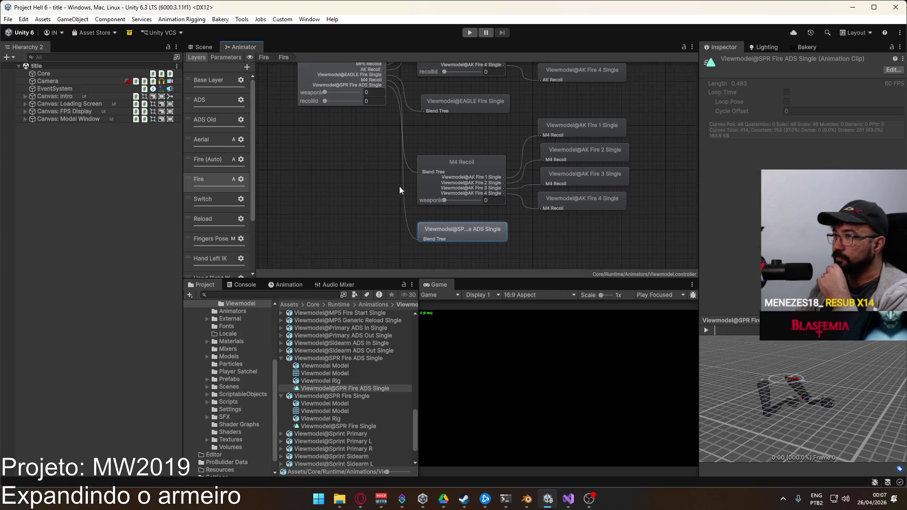
{"action": "left_click", "coordinate": [359, 78]}
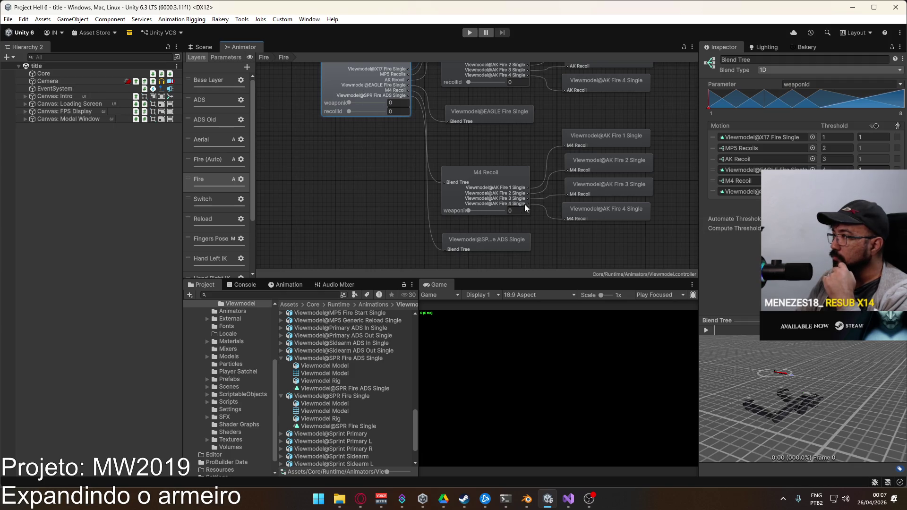
{"action": "left_click", "coordinate": [467, 243]}
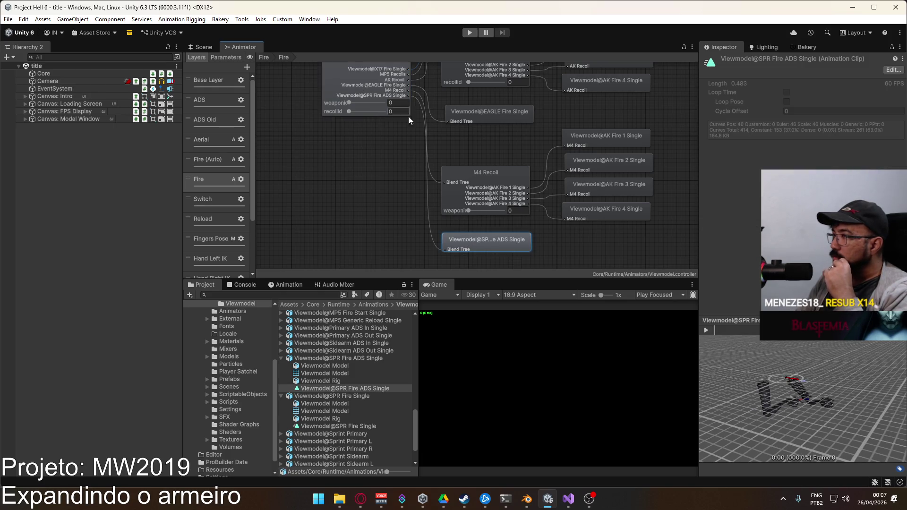
{"action": "left_click", "coordinate": [377, 68]}
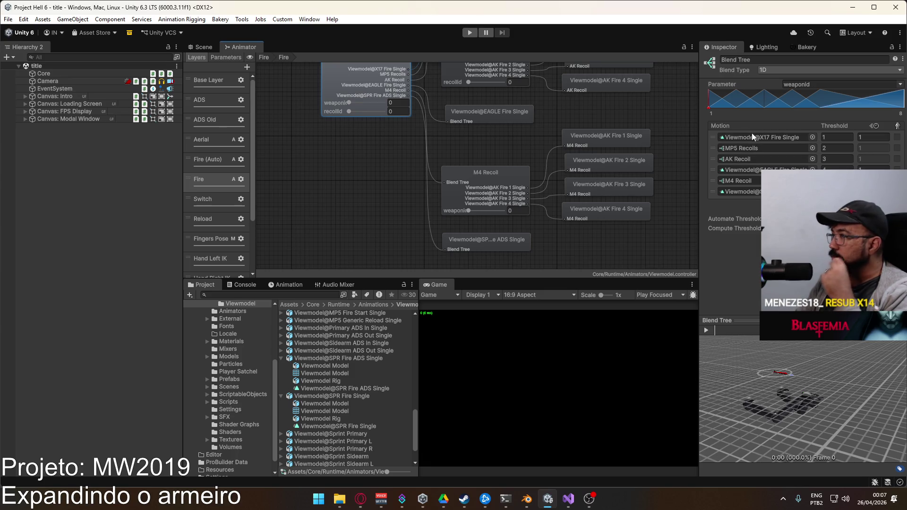
Add a new child blend tree to the Fire motions and delete the Viewmodel@SPR Fire ADS Single entry
{"action": "right_click", "coordinate": [757, 192]}
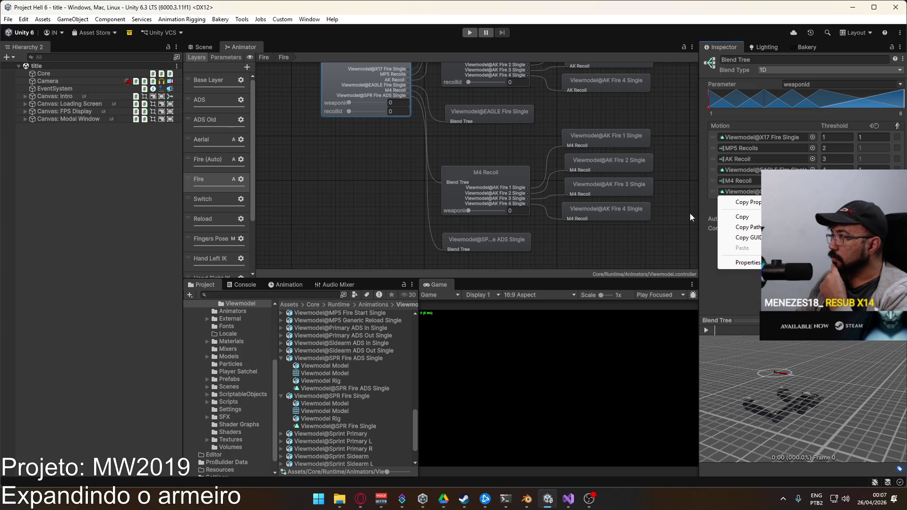
{"action": "left_click", "coordinate": [762, 228]}
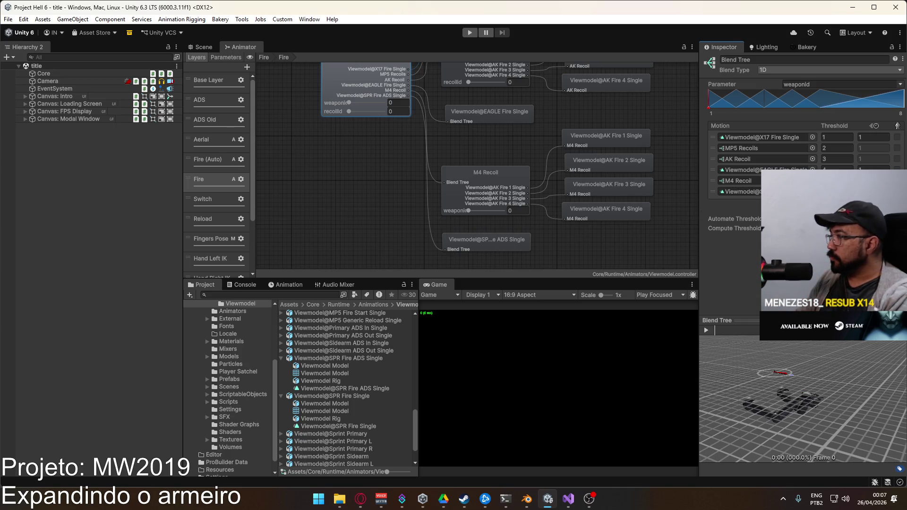
{"action": "left_click", "coordinate": [895, 213]}
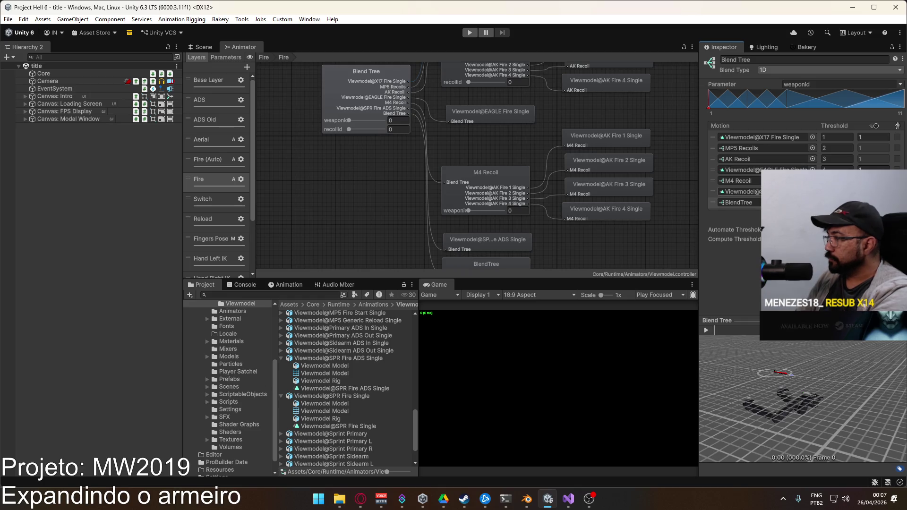
{"action": "left_click", "coordinate": [717, 193]}
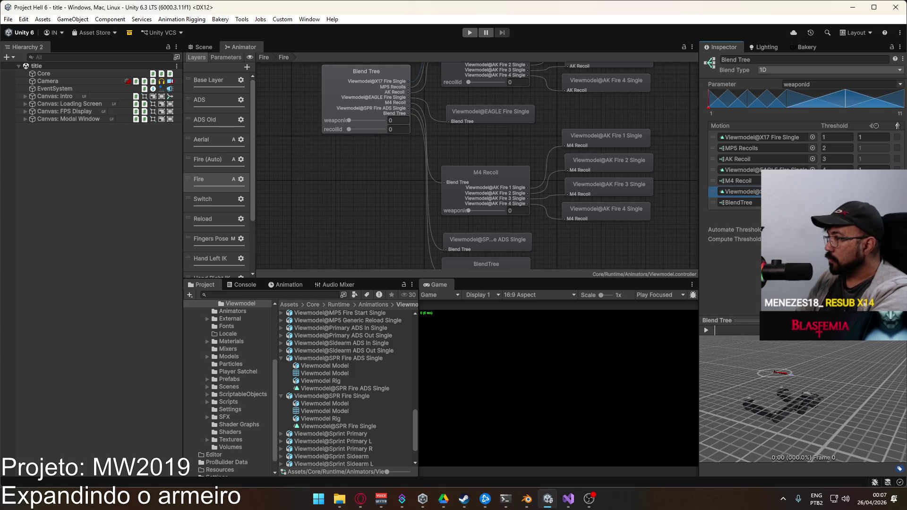
{"action": "key", "text": "Delete"}
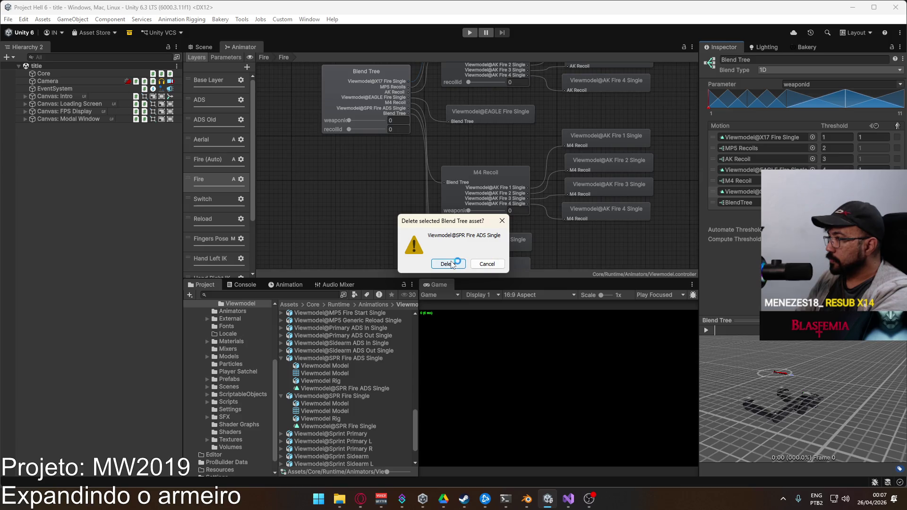
{"action": "left_click", "coordinate": [448, 265]}
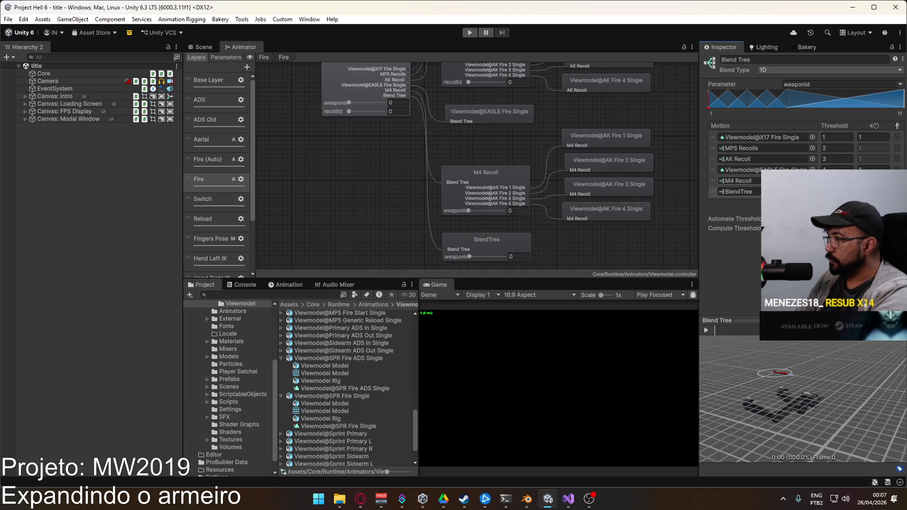
{"action": "left_click", "coordinate": [771, 60]}
Name the new child blend tree 'SPR Tree'
{"action": "type", "text": "S"}
{"action": "type", "text": "ree"}
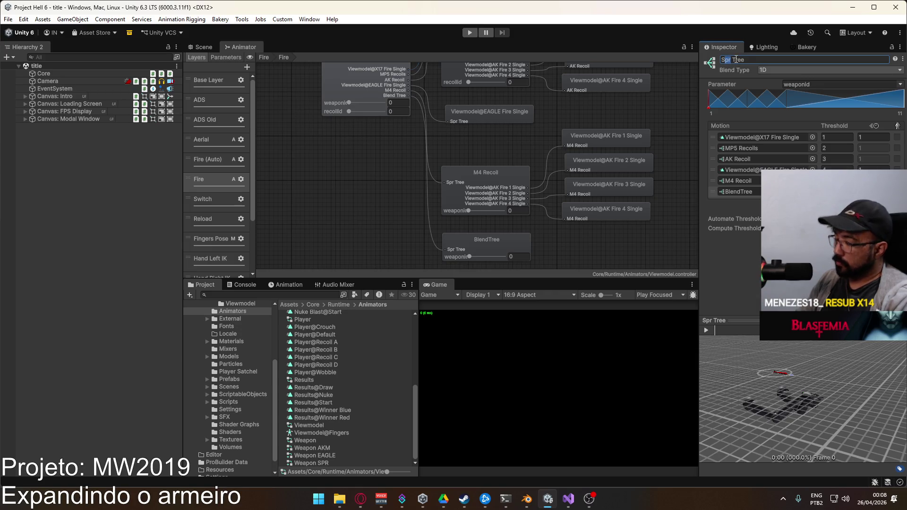
{"action": "type", "text": "Blend"}
{"action": "left_click", "coordinate": [751, 194]}
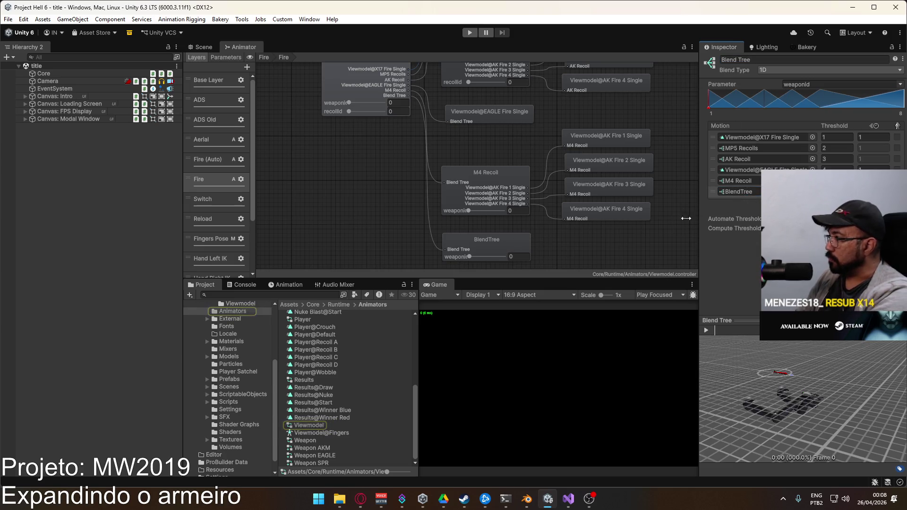
{"action": "double_click", "coordinate": [507, 239]}
{"action": "left_click", "coordinate": [774, 59]}
{"action": "type", "text": "SPR Tree"}
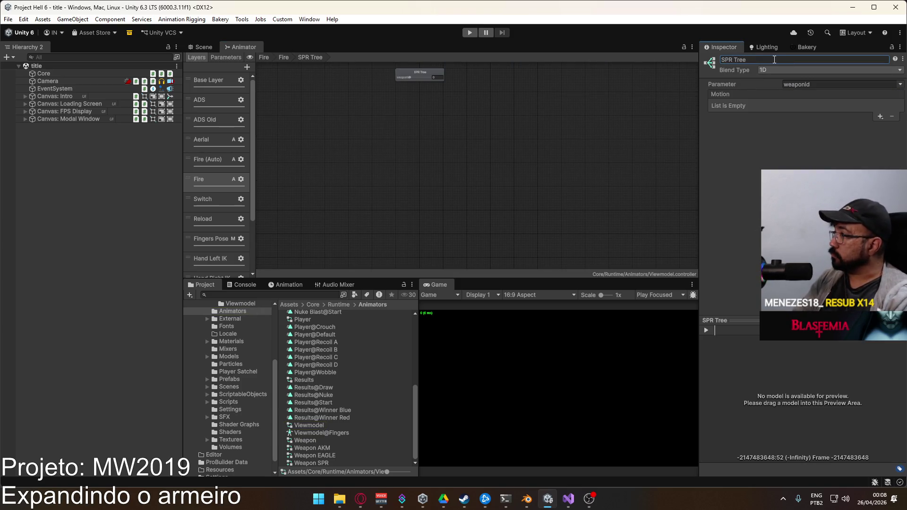
{"action": "left_click", "coordinate": [480, 122]}
Set the SPR Tree's blend parameter to actionweight
{"action": "left_click", "coordinate": [838, 85]}
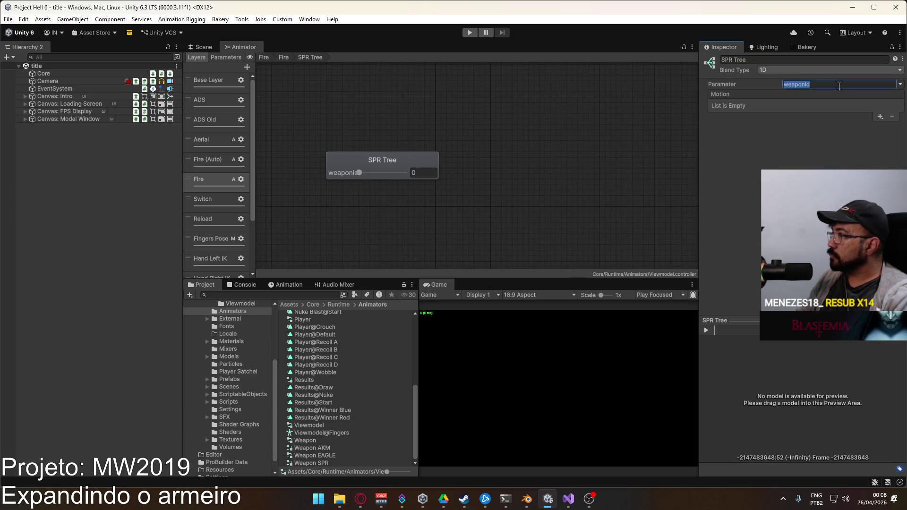
{"action": "left_click", "coordinate": [901, 84]}
{"action": "left_click", "coordinate": [846, 136]}
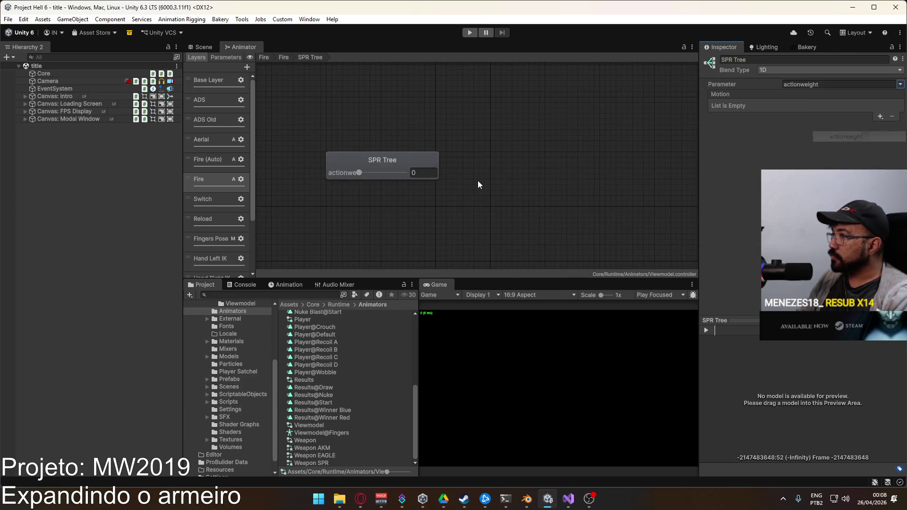
Add two motion fields to SPR Tree holding Viewmodel@SPR Fire Single and Viewmodel@SPR Fire ADS Single
{"action": "left_click", "coordinate": [880, 116]}
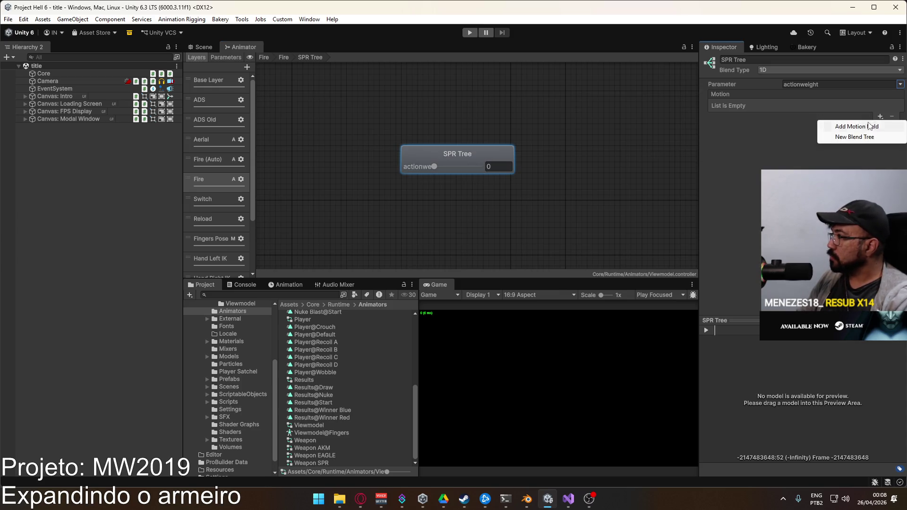
{"action": "left_click", "coordinate": [856, 128]}
{"action": "left_click", "coordinate": [880, 117]}
{"action": "left_click", "coordinate": [873, 127]}
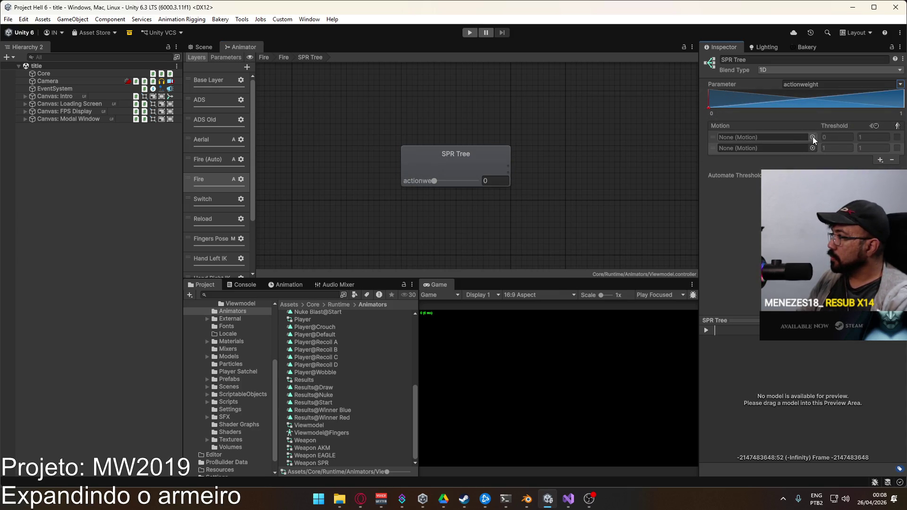
{"action": "left_click", "coordinate": [813, 137]}
{"action": "type", "text": "spr"}
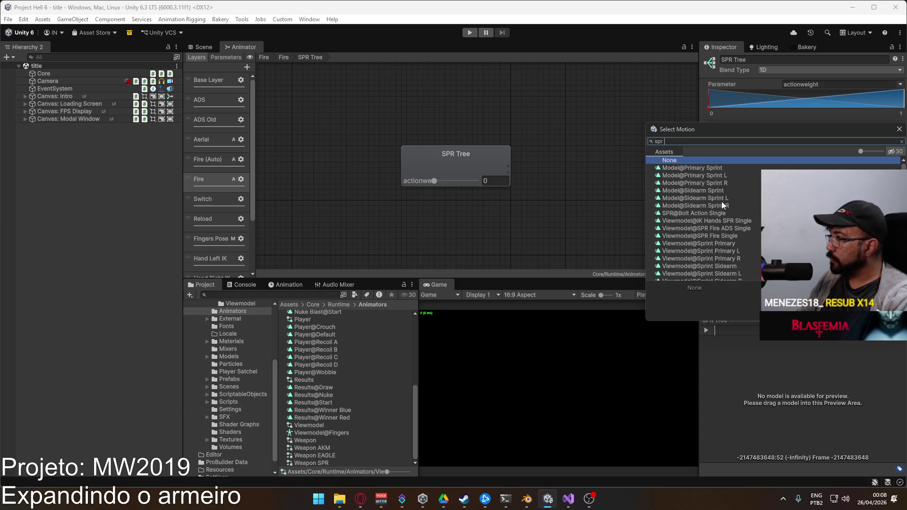
{"action": "type", "text": " fi"}
{"action": "double_click", "coordinate": [718, 175]}
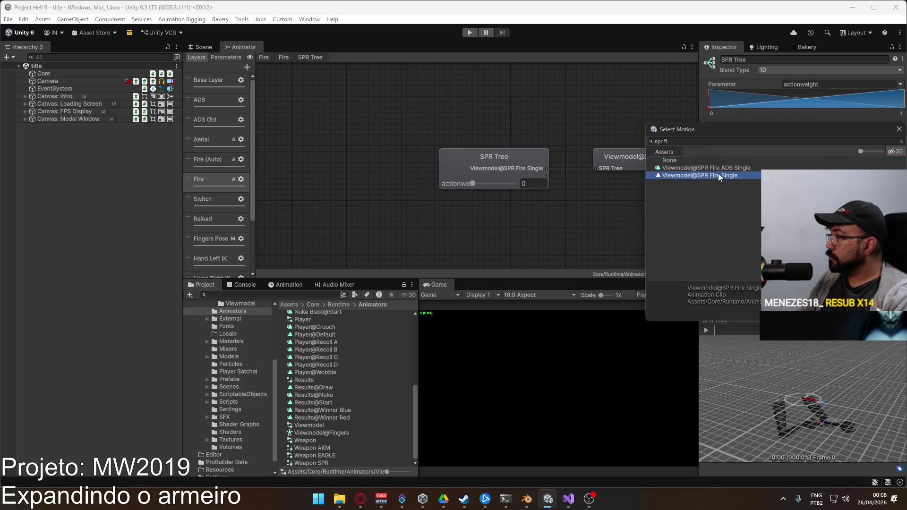
{"action": "left_click", "coordinate": [815, 150]}
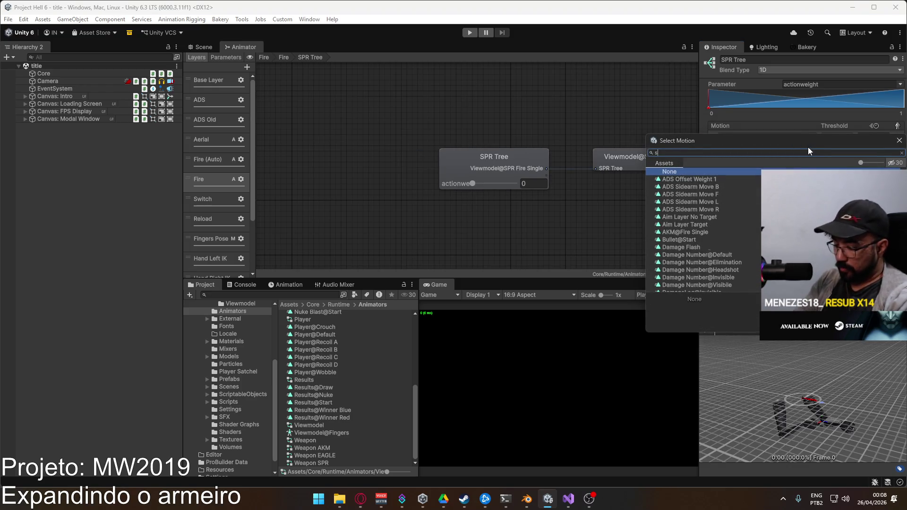
{"action": "type", "text": "spr fire"}
{"action": "double_click", "coordinate": [727, 180]}
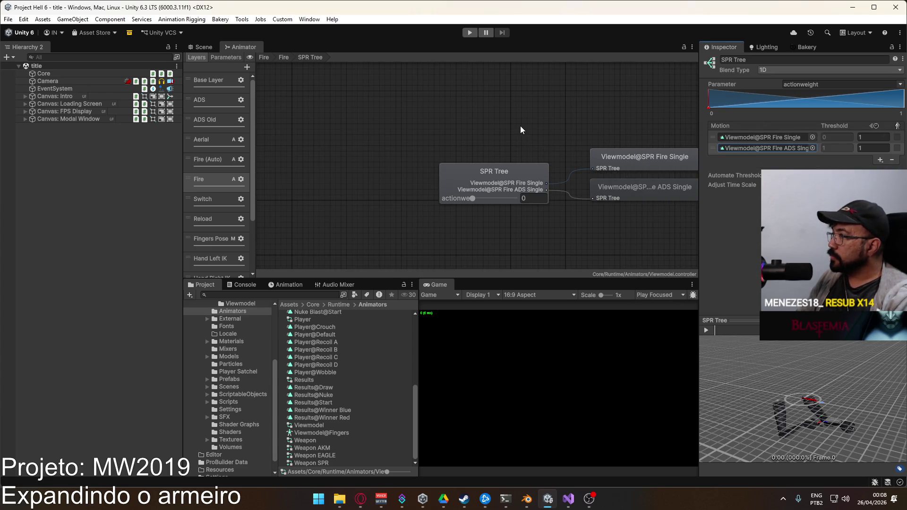
Return to the parent Fire blend tree, then bring up the Scene view
{"action": "left_click", "coordinate": [284, 57]}
{"action": "scroll", "coordinate": [516, 121], "scroll_direction": "up", "scroll_amount": 10}
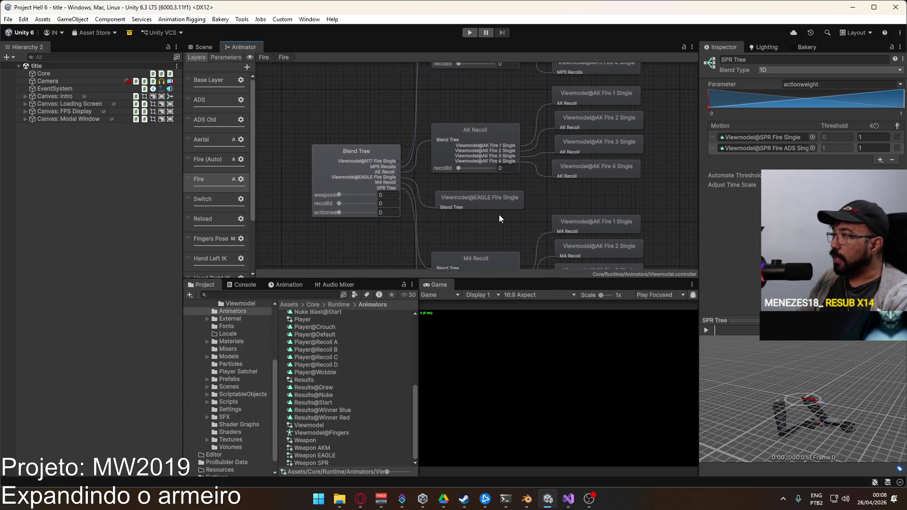
{"action": "scroll", "coordinate": [544, 180], "scroll_direction": "up", "scroll_amount": 1}
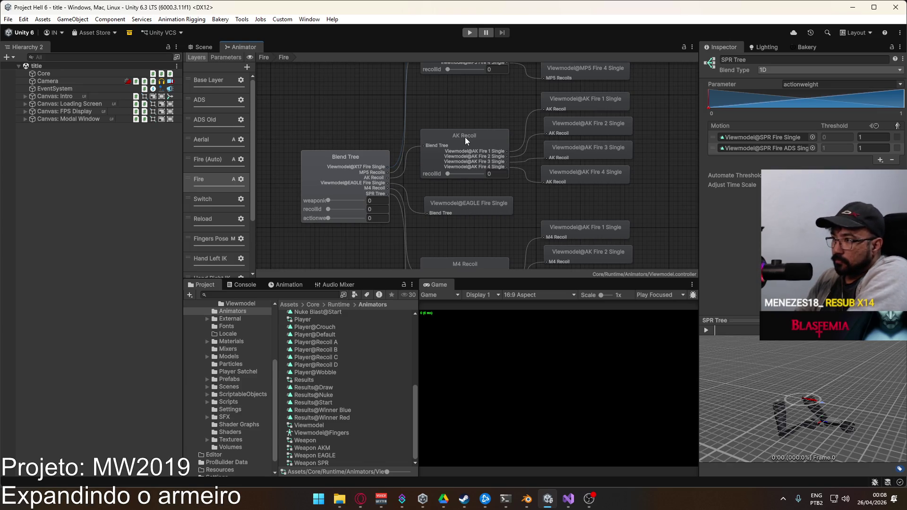
{"action": "scroll", "coordinate": [467, 180], "scroll_direction": "up", "scroll_amount": 10}
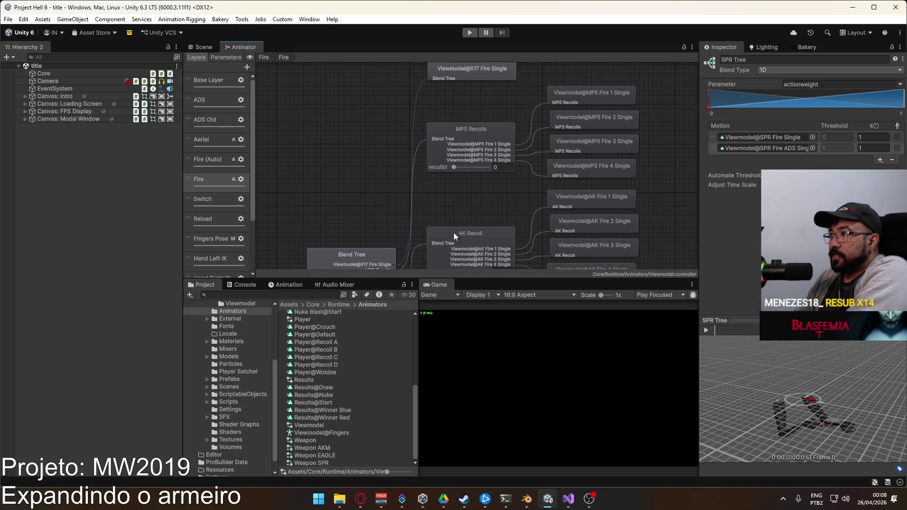
{"action": "left_click", "coordinate": [203, 46]}
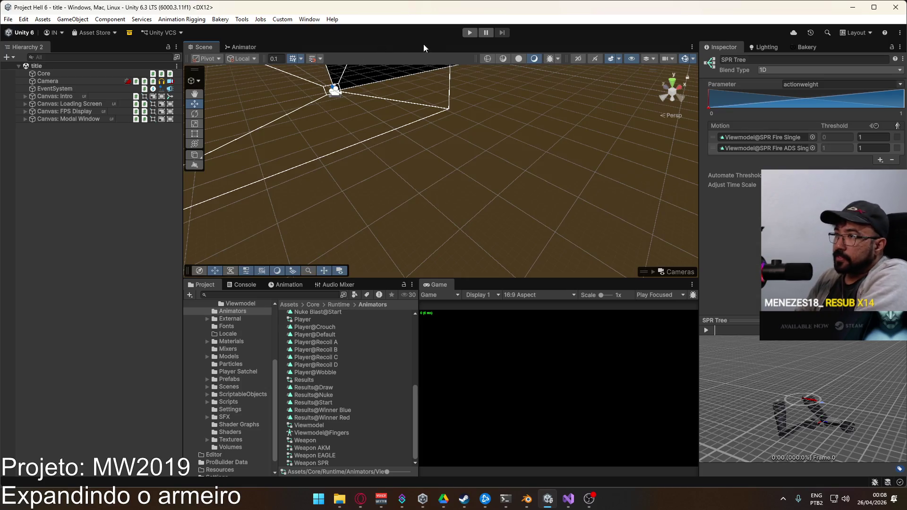
{"action": "left_click", "coordinate": [470, 32]}
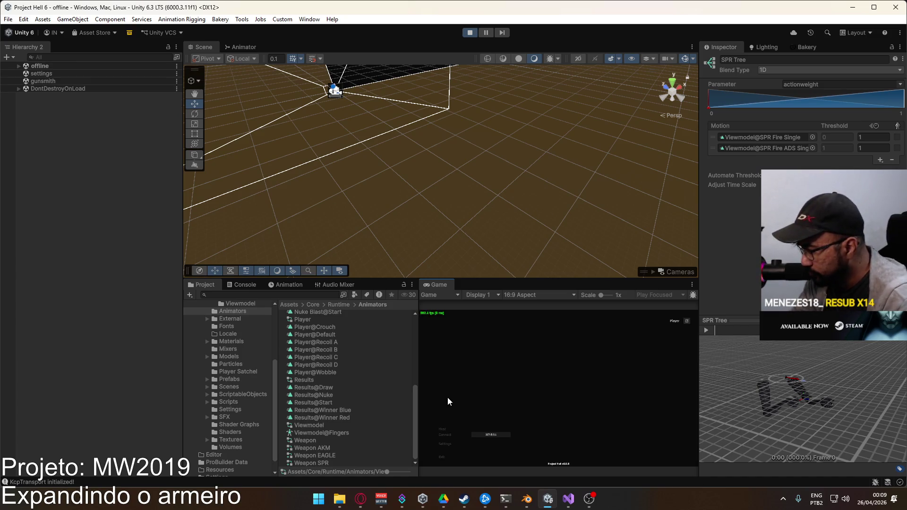
{"action": "left_click", "coordinate": [500, 458]}
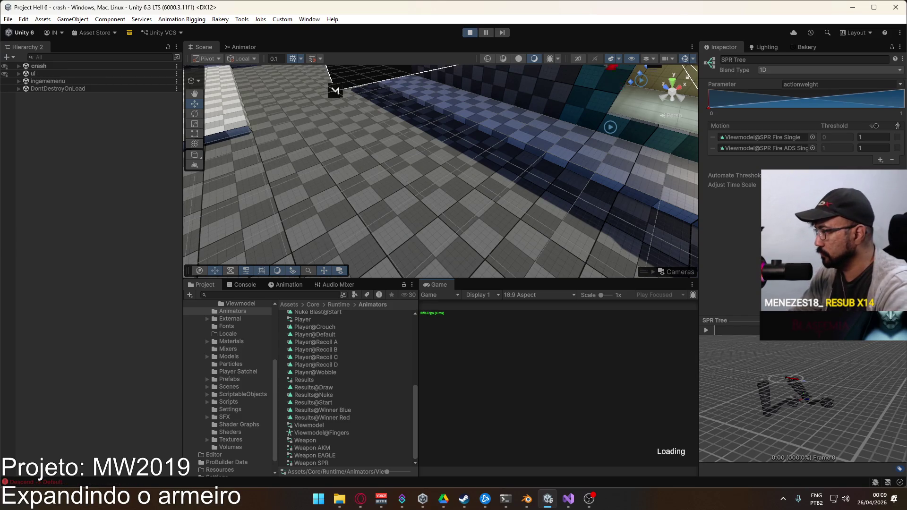
{"action": "left_click", "coordinate": [508, 453]}
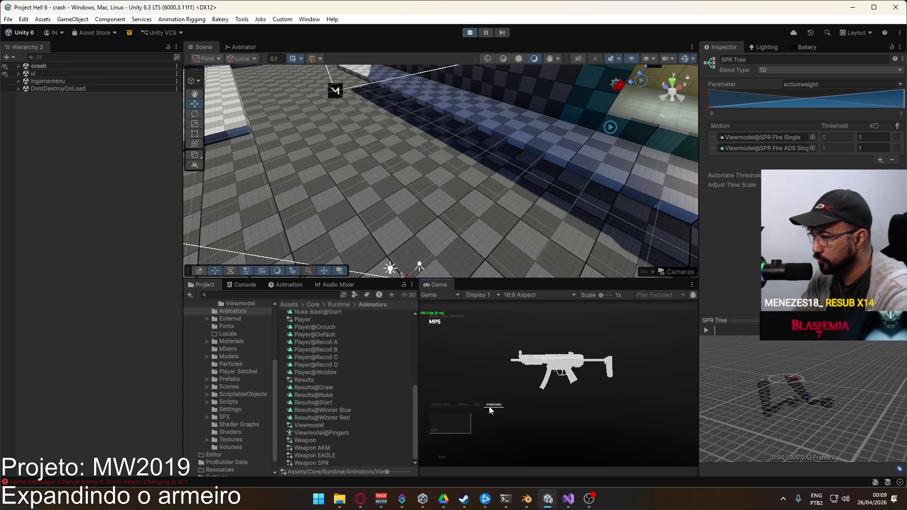
{"action": "left_click", "coordinate": [484, 401]}
{"action": "key", "text": "w"}
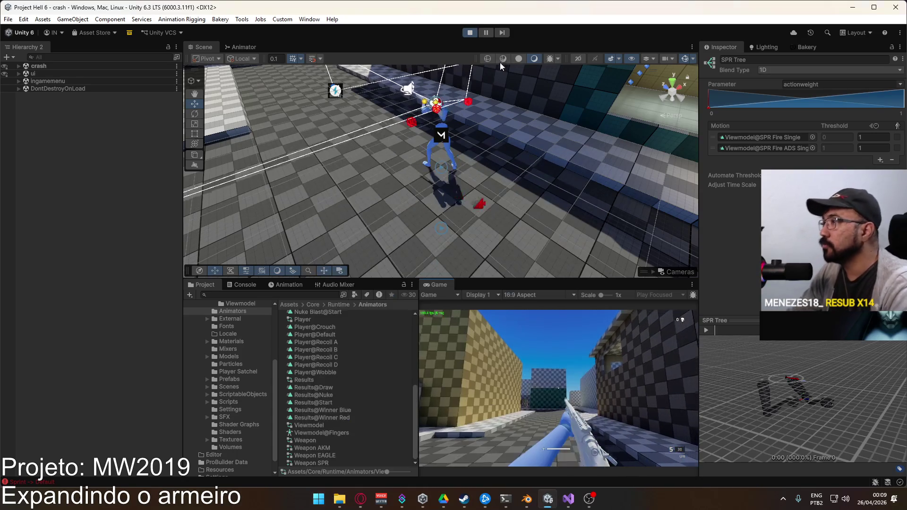
{"action": "left_click", "coordinate": [470, 32]}
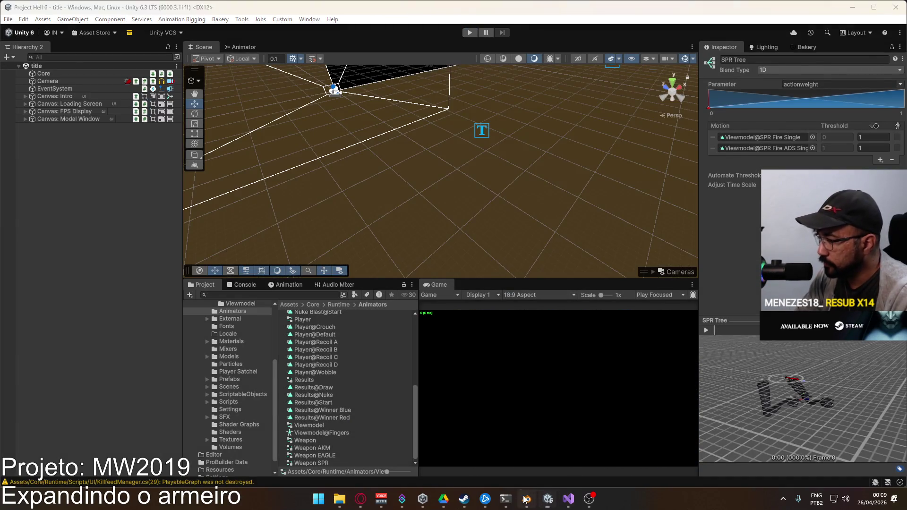
In Blender, make the MP5 Rig active, play its animation, and reset the playhead to frame 1
{"action": "left_click", "coordinate": [527, 499]}
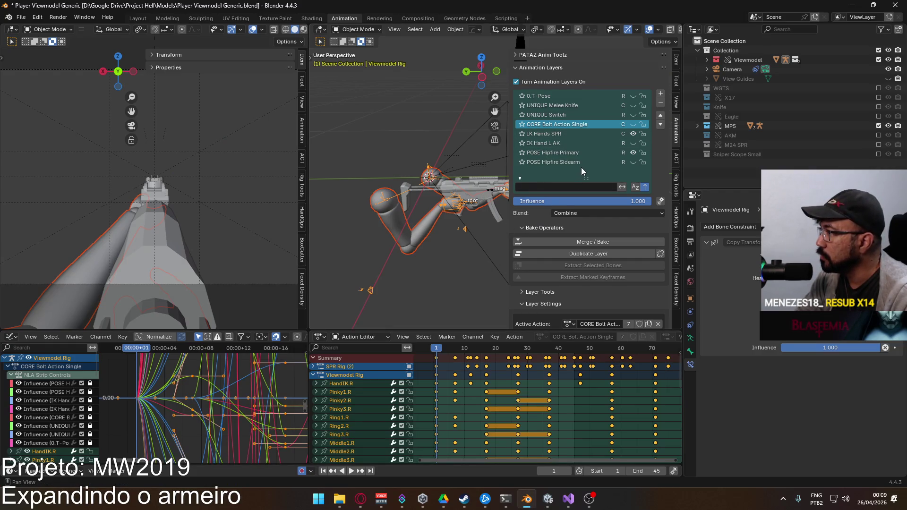
{"action": "left_click", "coordinate": [490, 194]}
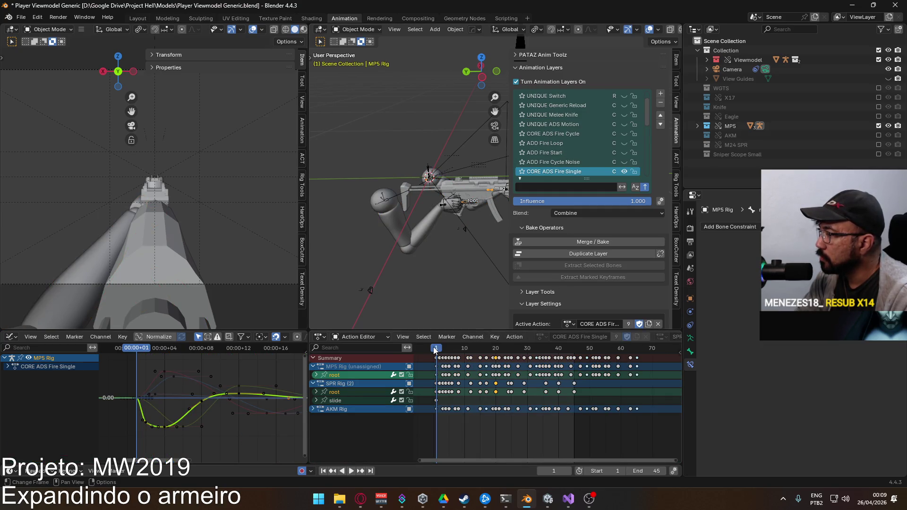
{"action": "scroll", "coordinate": [577, 116], "scroll_direction": "down", "scroll_amount": 4}
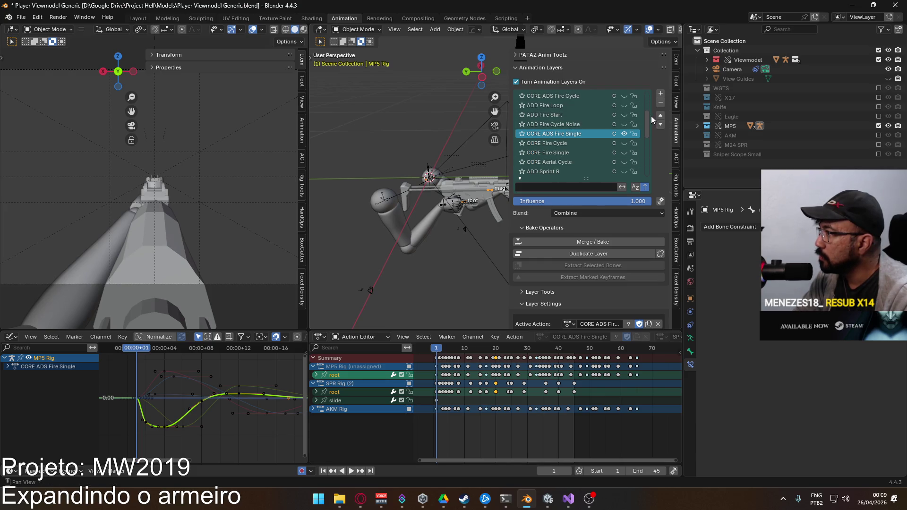
{"action": "scroll", "coordinate": [648, 118], "scroll_direction": "up", "scroll_amount": 3}
{"action": "scroll", "coordinate": [633, 118], "scroll_direction": "down", "scroll_amount": 4}
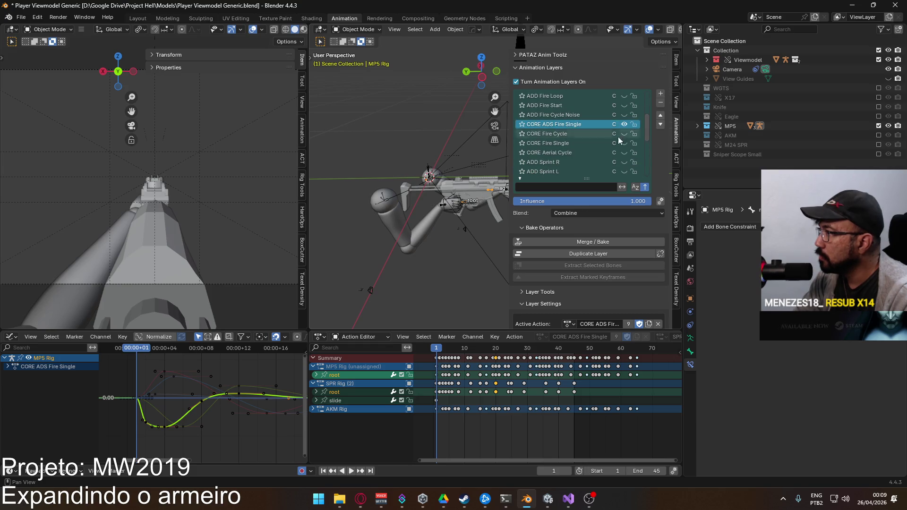
{"action": "key", "text": "space"}
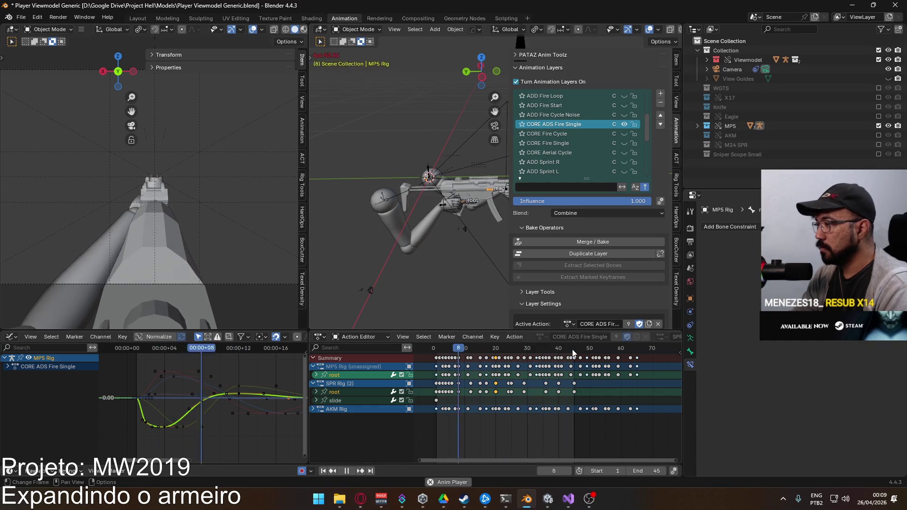
{"action": "key", "text": "space"}
{"action": "left_click", "coordinate": [478, 352]}
{"action": "left_click_drag", "start_coordinate": [479, 351], "coordinate": [438, 353]}
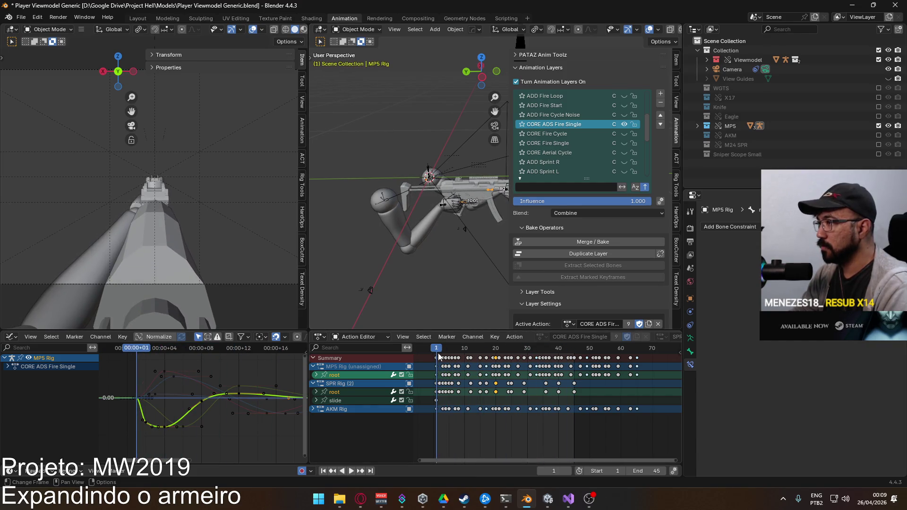
Make POSE Hipfire Primary the active layer on the Viewmodel Rig and save the blend file
{"action": "left_click", "coordinate": [407, 247]}
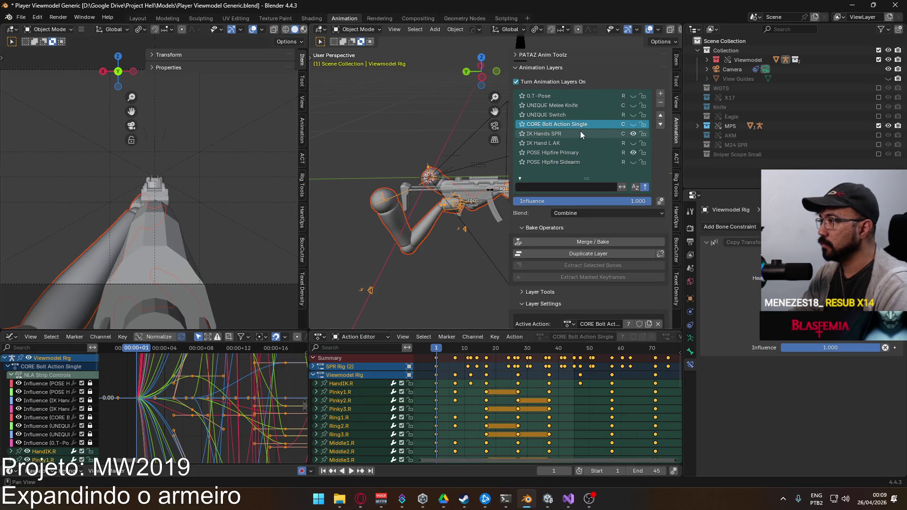
{"action": "left_click", "coordinate": [575, 154]}
{"action": "key", "text": "ctrl+s"}
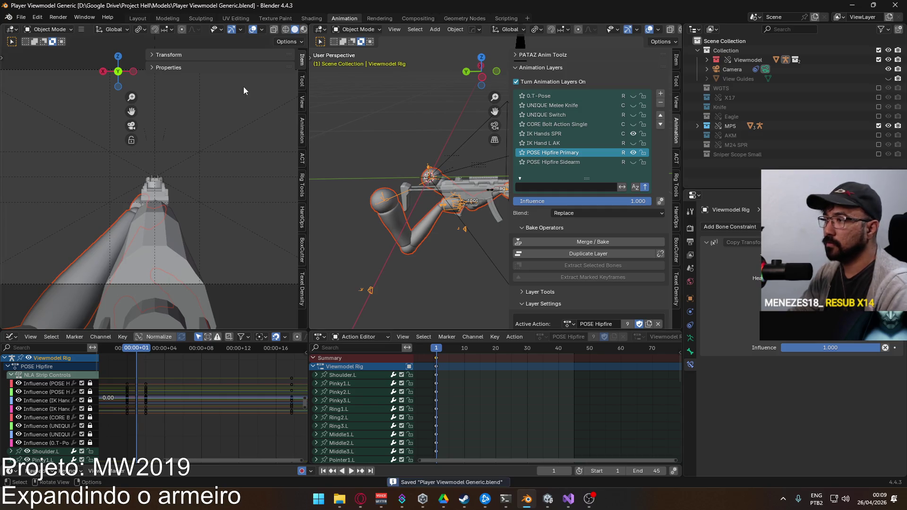
Export the rig as FBX, overwriting the existing file in Unity's Viewmodel animations folder
{"action": "left_click", "coordinate": [21, 17]}
{"action": "mouse_move", "coordinate": [61, 162]}
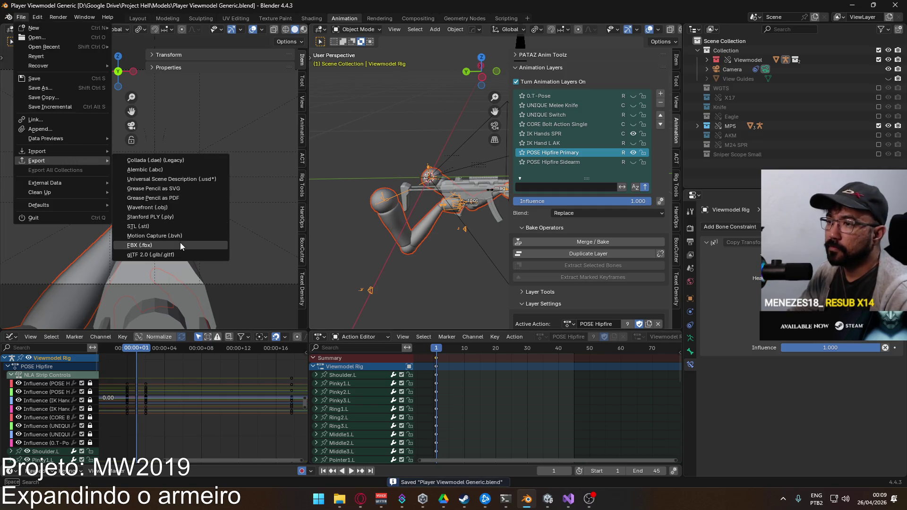
{"action": "left_click", "coordinate": [151, 245]}
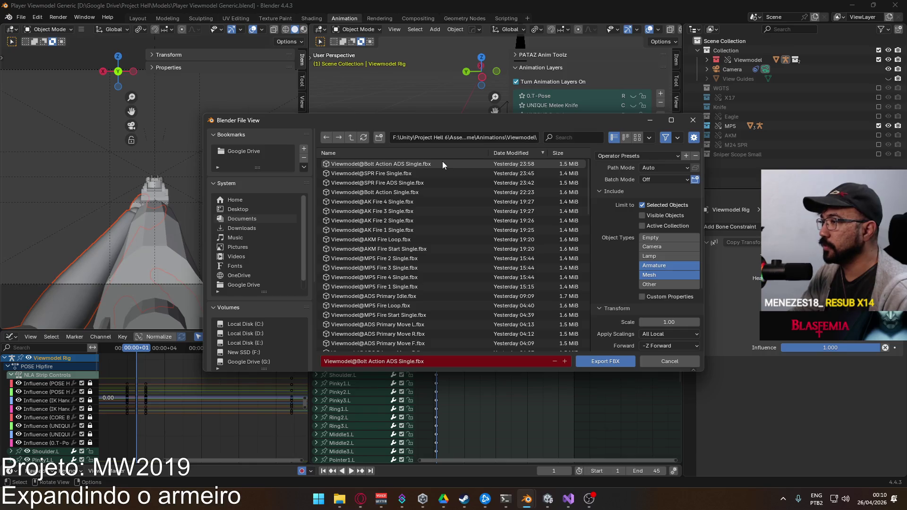
{"action": "double_click", "coordinate": [422, 184]}
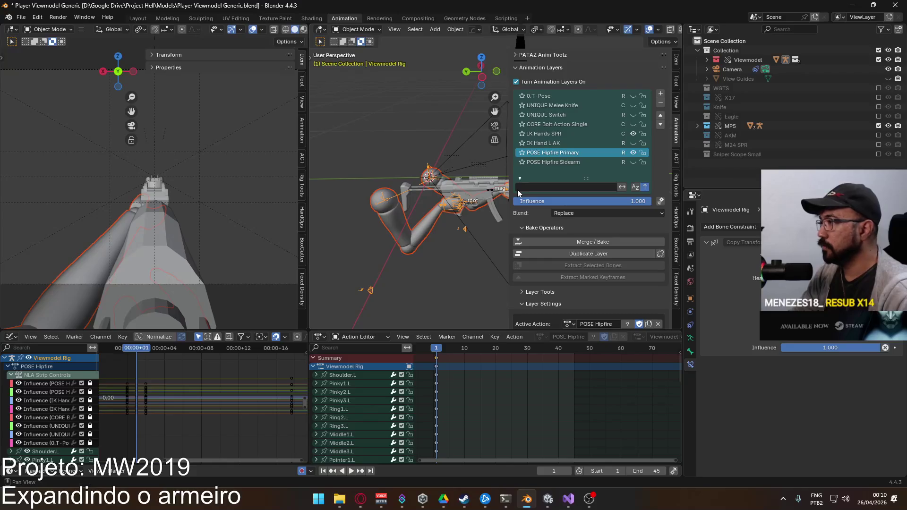
Select the MP5 rig and enable CORE ADS Bolt Action Single as its active layer
{"action": "left_click", "coordinate": [492, 191]}
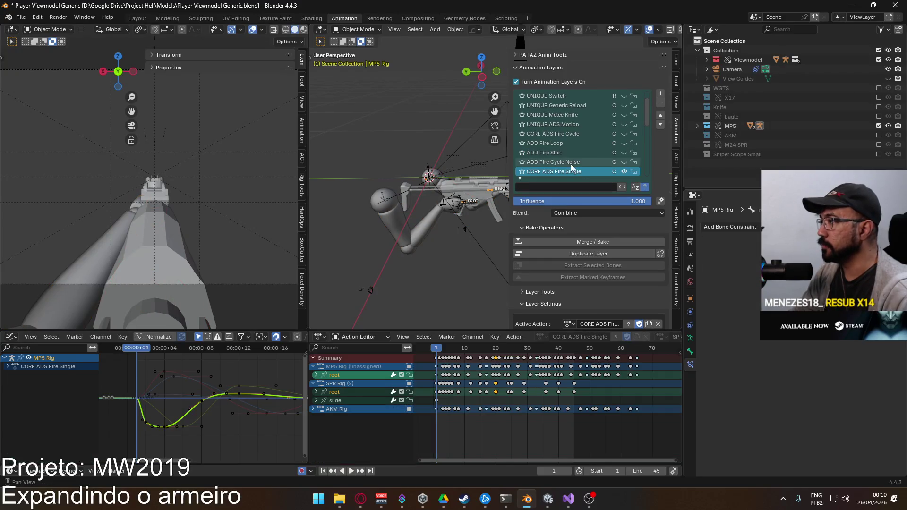
{"action": "scroll", "coordinate": [617, 143], "scroll_direction": "up", "scroll_amount": 2}
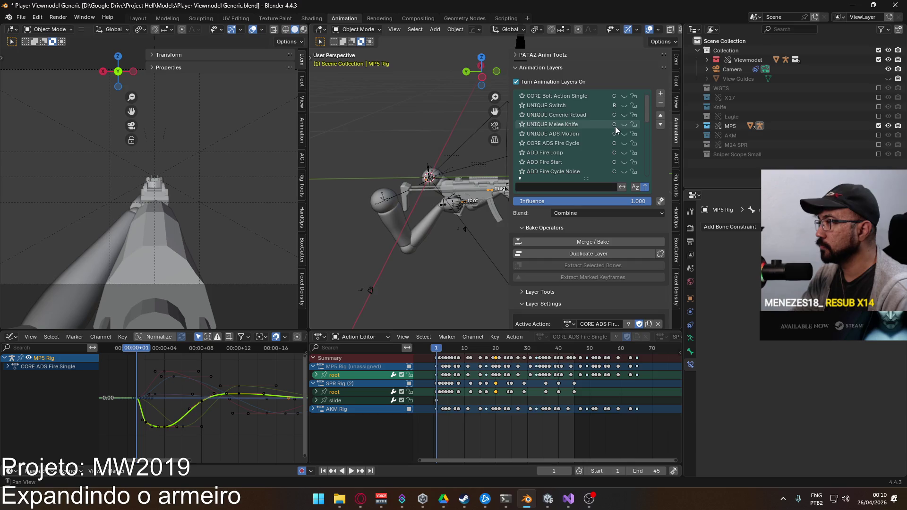
{"action": "left_click", "coordinate": [624, 96]}
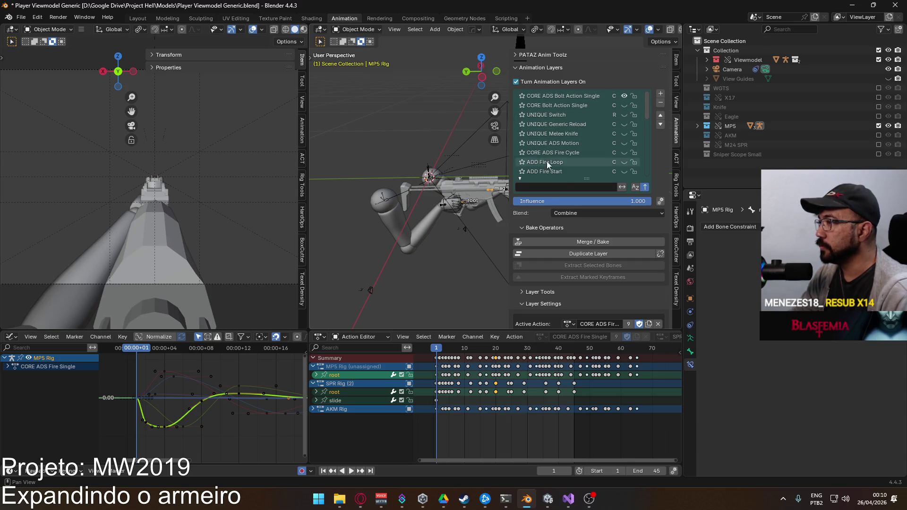
{"action": "left_click", "coordinate": [582, 97]}
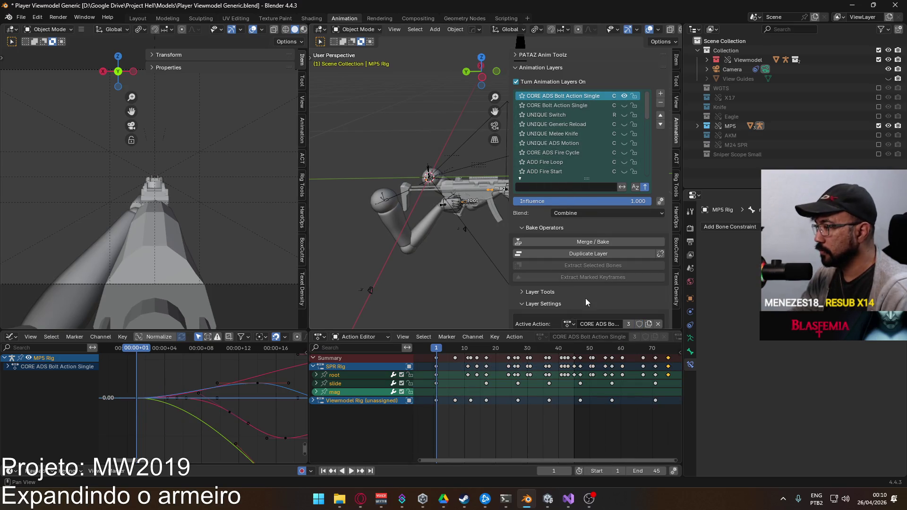
{"action": "scroll", "coordinate": [591, 392], "scroll_direction": "down", "scroll_amount": 3}
{"action": "scroll", "coordinate": [624, 390], "scroll_direction": "down", "scroll_amount": 3}
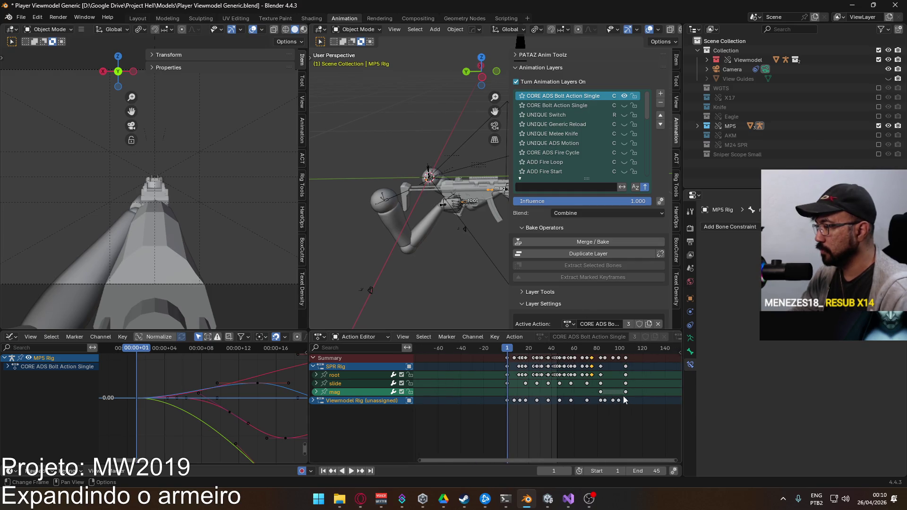
Extend the animation end frame to 105 and preview playback, returning to frame 1
{"action": "left_click", "coordinate": [650, 471]}
{"action": "key", "text": "Return"}
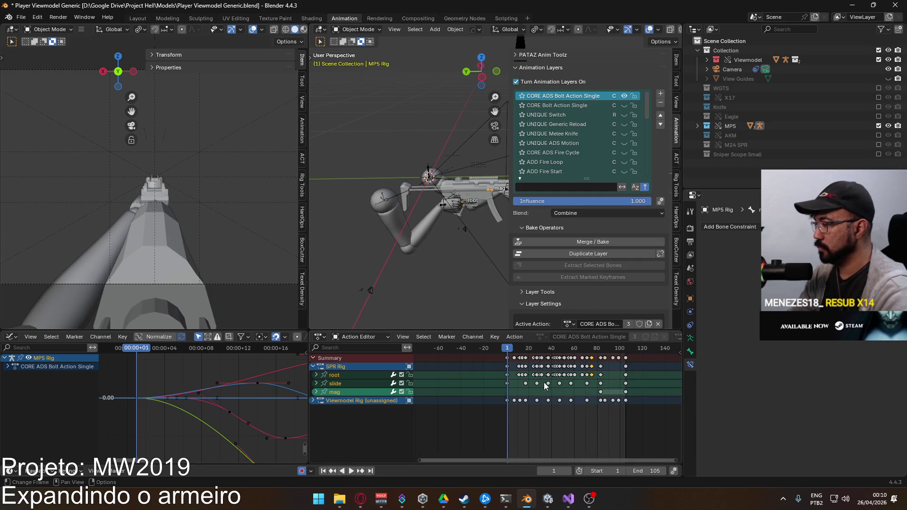
{"action": "key", "text": "space"}
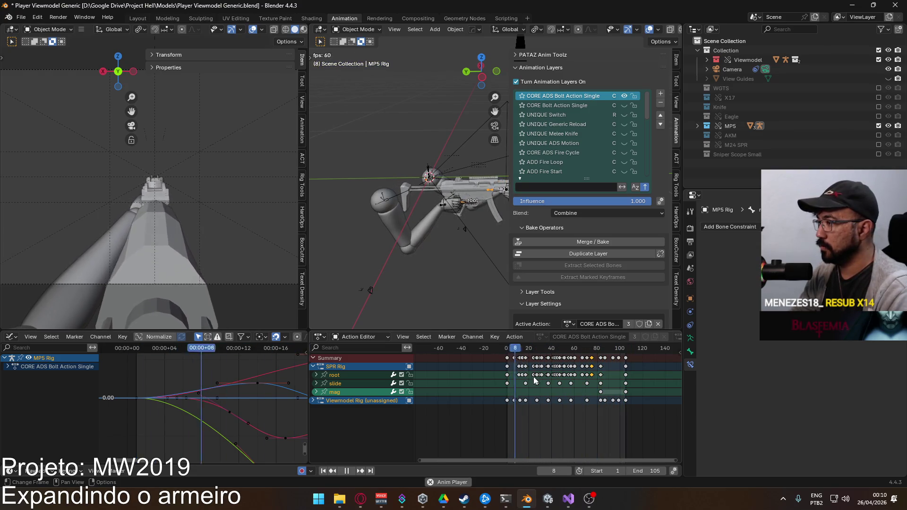
{"action": "left_click_drag", "start_coordinate": [518, 350], "coordinate": [508, 352]}
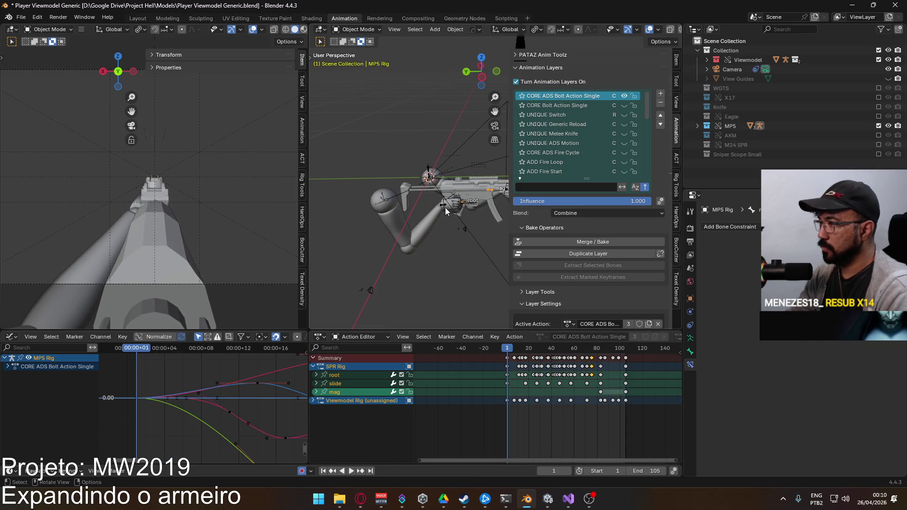
Select the viewmodel arms rig, preview its animation, reset to frame 1, and add the arms mesh
{"action": "left_click", "coordinate": [446, 212]}
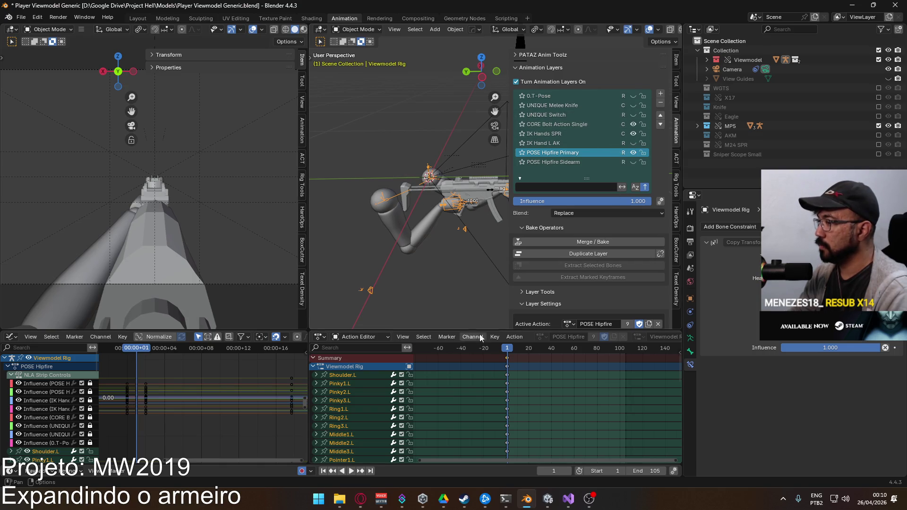
{"action": "key", "text": "space"}
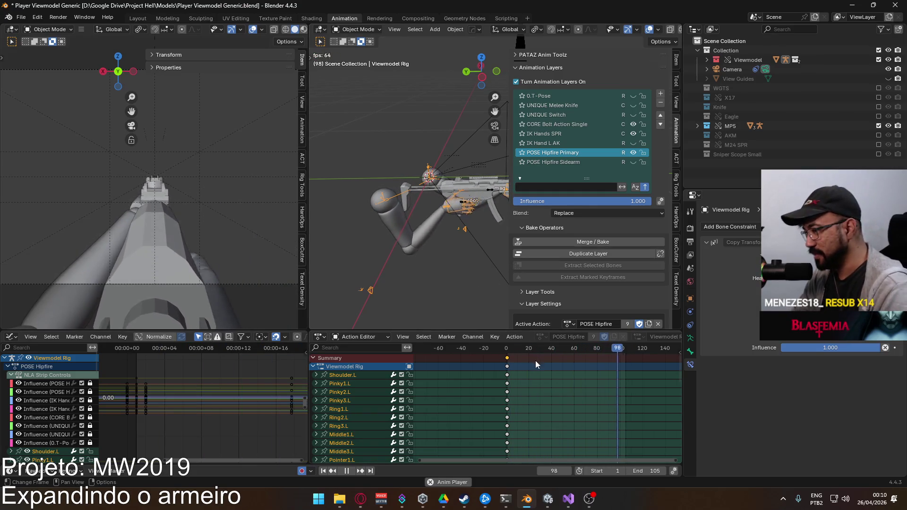
{"action": "left_click", "coordinate": [510, 348]}
{"action": "left_click_drag", "start_coordinate": [510, 350], "coordinate": [508, 350]}
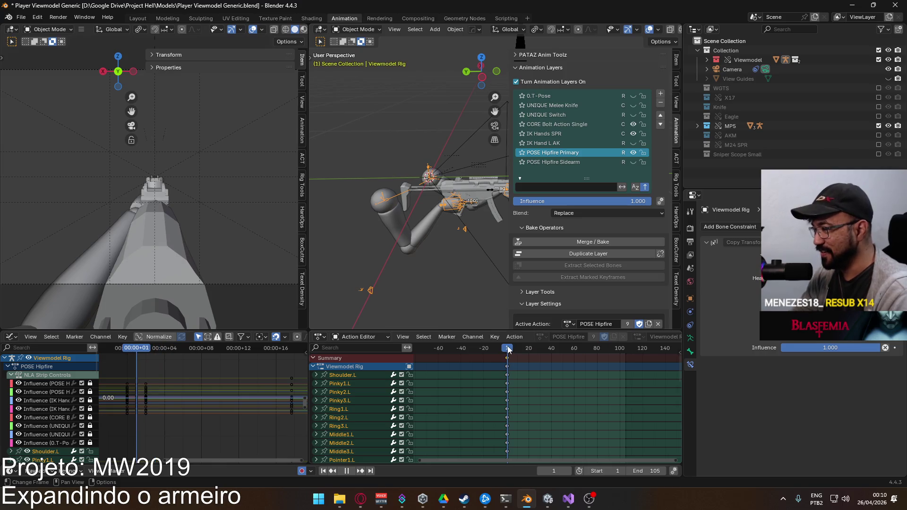
{"action": "left_click", "coordinate": [384, 204], "text": "shift"}
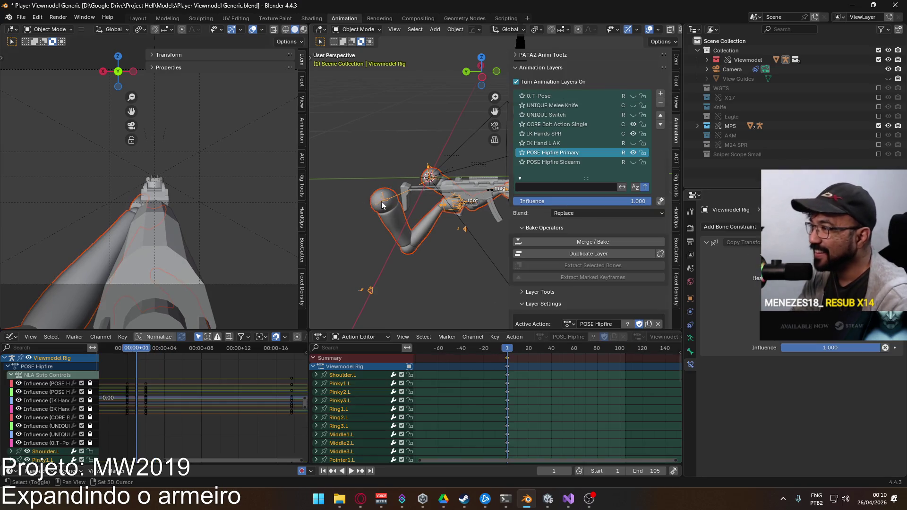
Save the blend file and export FBX over Viewmodel@Bolt Action ADS Single.fbx
{"action": "key", "text": "ctrl+s"}
{"action": "left_click", "coordinate": [20, 17]}
{"action": "mouse_move", "coordinate": [71, 163]}
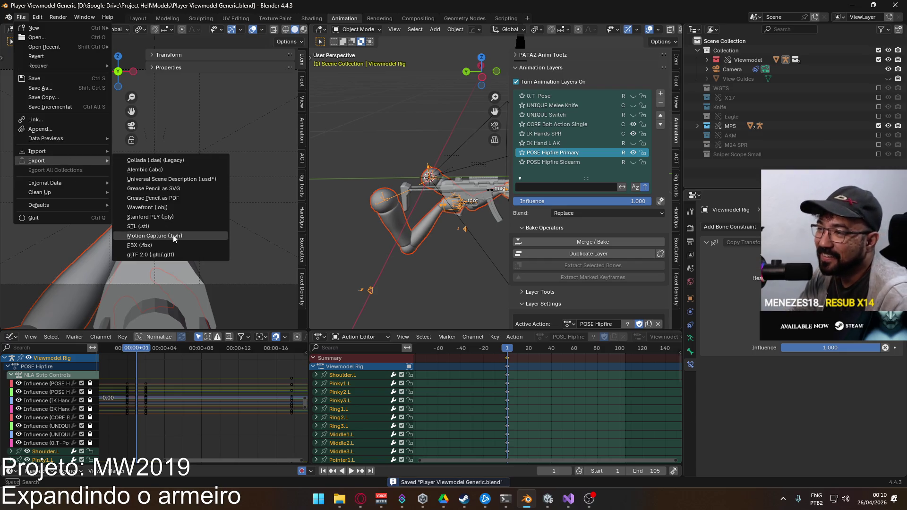
{"action": "left_click", "coordinate": [175, 238]}
{"action": "left_click", "coordinate": [445, 173]}
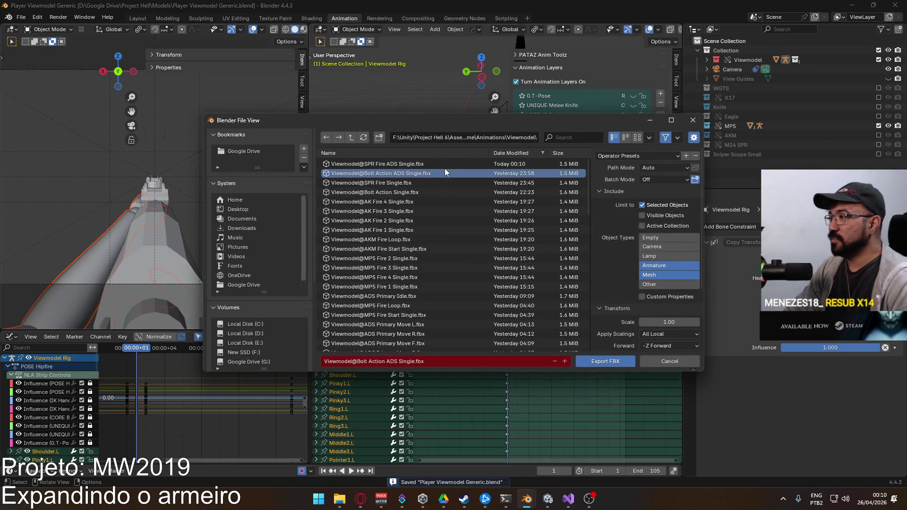
{"action": "double_click", "coordinate": [445, 172]}
{"action": "left_click", "coordinate": [548, 499]}
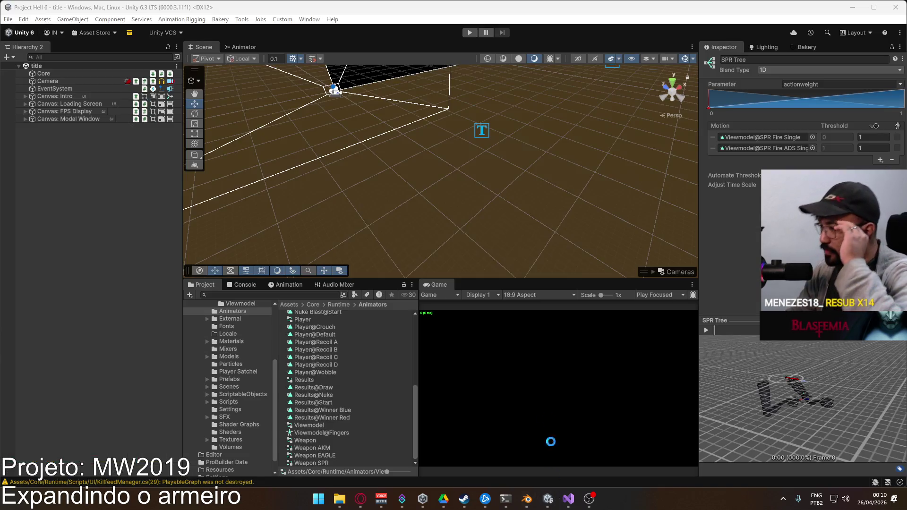
Enter Play mode, create a match, and equip the sniper rifle in the loadout
{"action": "left_click", "coordinate": [470, 32]}
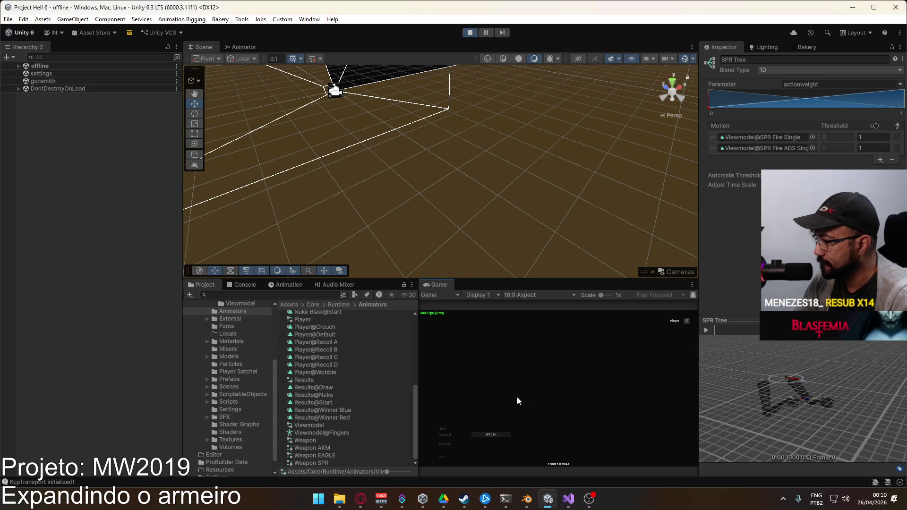
{"action": "left_click", "coordinate": [493, 459]}
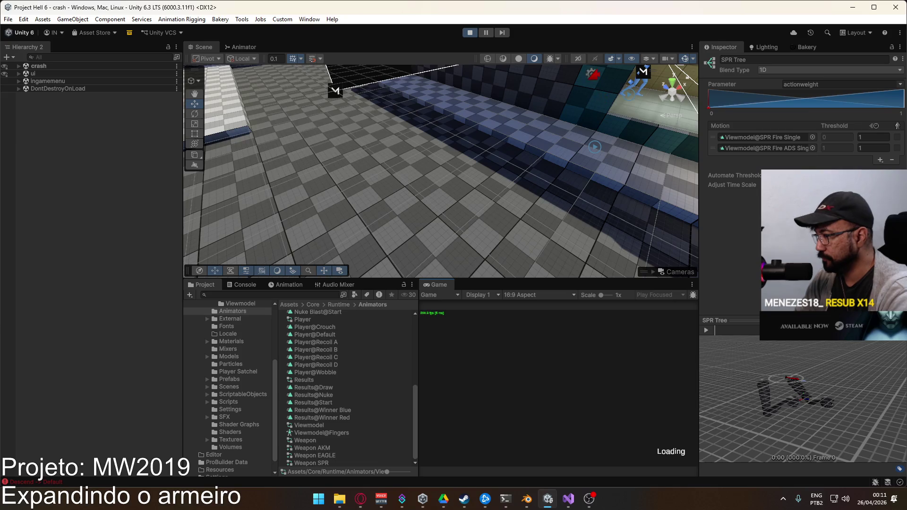
{"action": "left_click", "coordinate": [518, 446]}
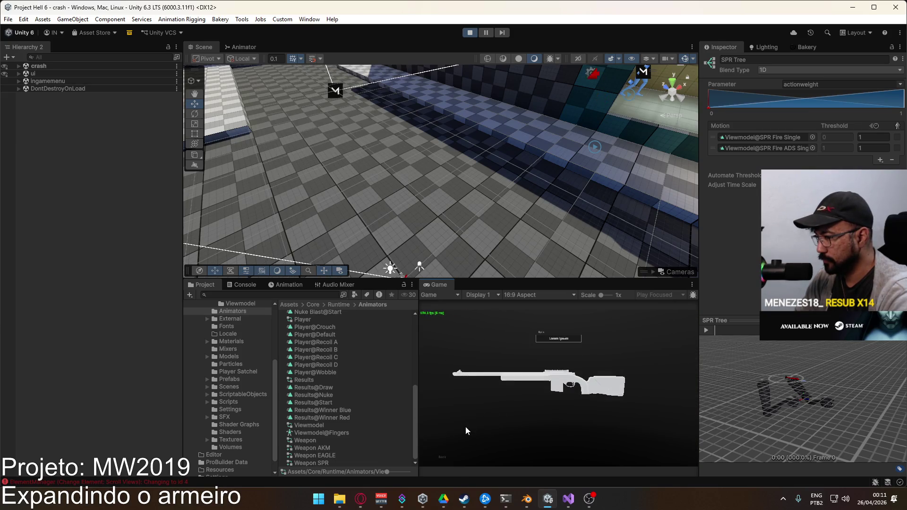
{"action": "left_click", "coordinate": [466, 427]}
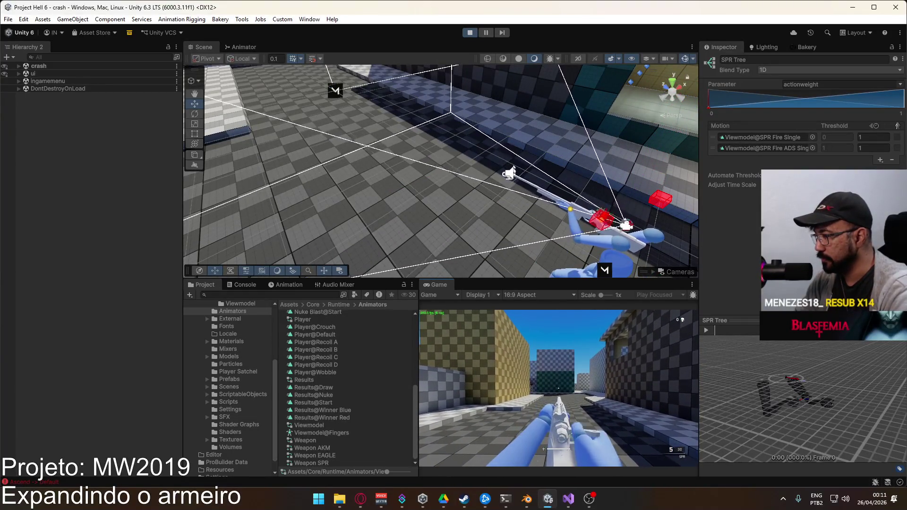
Select the Viewmodel@SPR Fire ADS Single clip in the project, then switch to the Animator
{"action": "key", "text": "super"}
{"action": "key", "text": "super"}
{"action": "left_click", "coordinate": [793, 148]}
{"action": "left_click", "coordinate": [334, 389]}
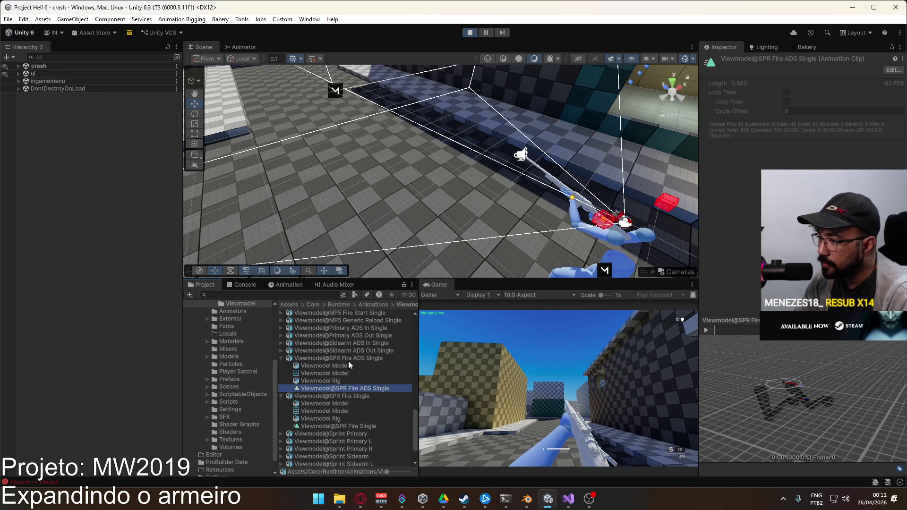
{"action": "left_click", "coordinate": [724, 330]}
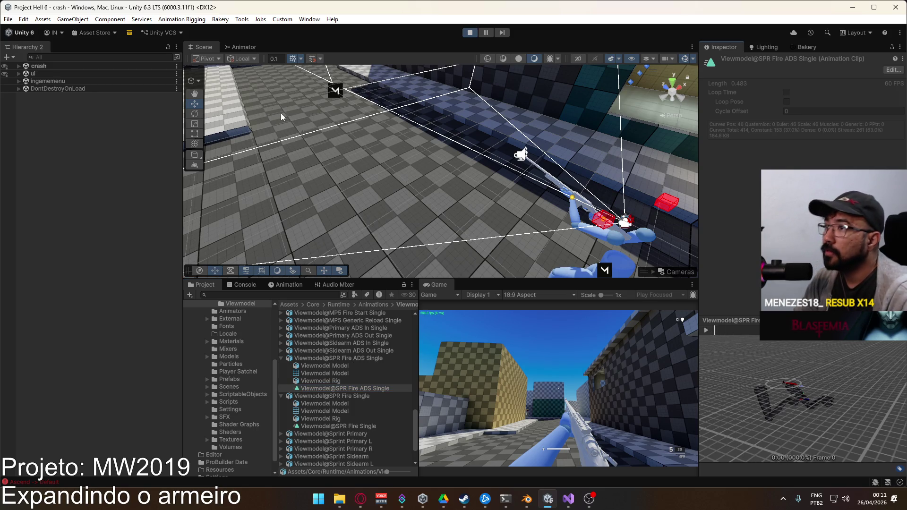
{"action": "left_click", "coordinate": [250, 49]}
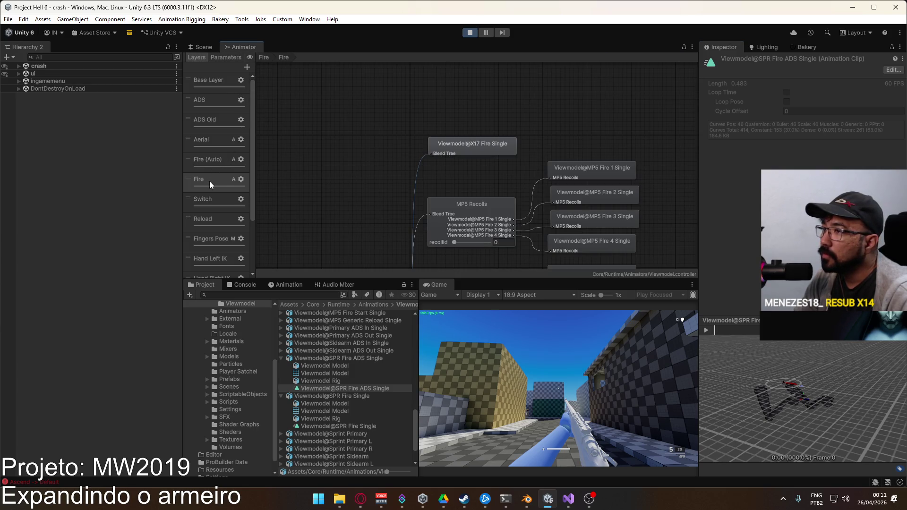
Browse the Fire layers, then select the Viewmodel object under Player in the running scene
{"action": "left_click", "coordinate": [211, 163]}
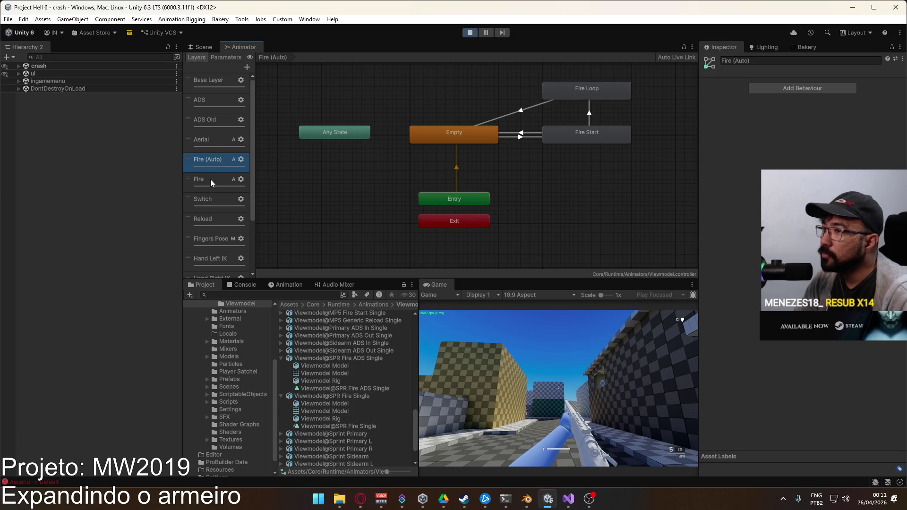
{"action": "left_click", "coordinate": [211, 180]}
{"action": "left_click", "coordinate": [19, 66]}
{"action": "scroll", "coordinate": [71, 189], "scroll_direction": "down", "scroll_amount": 10}
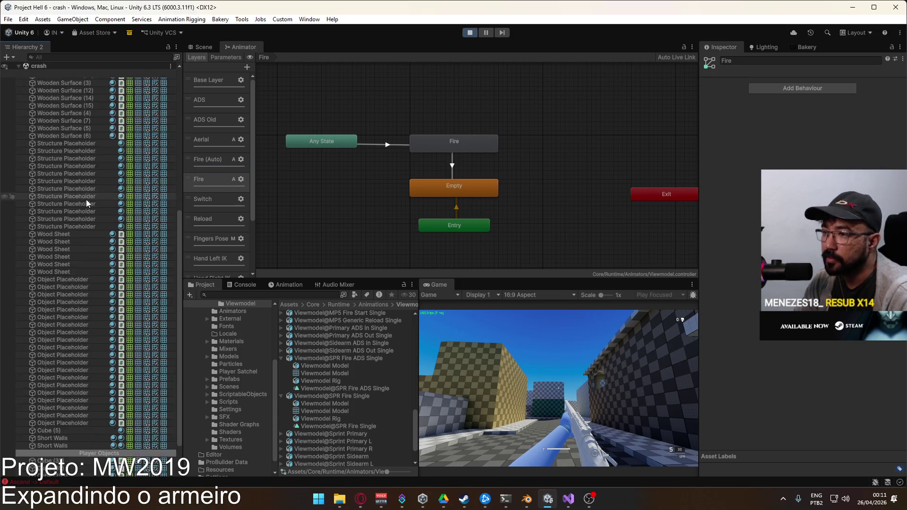
{"action": "left_click", "coordinate": [39, 449]}
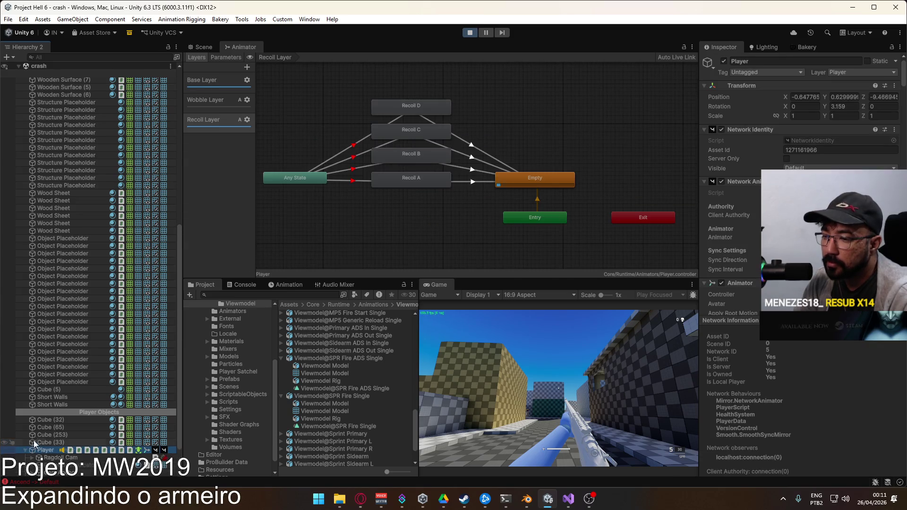
{"action": "left_click", "coordinate": [25, 450]}
{"action": "left_click", "coordinate": [59, 443]}
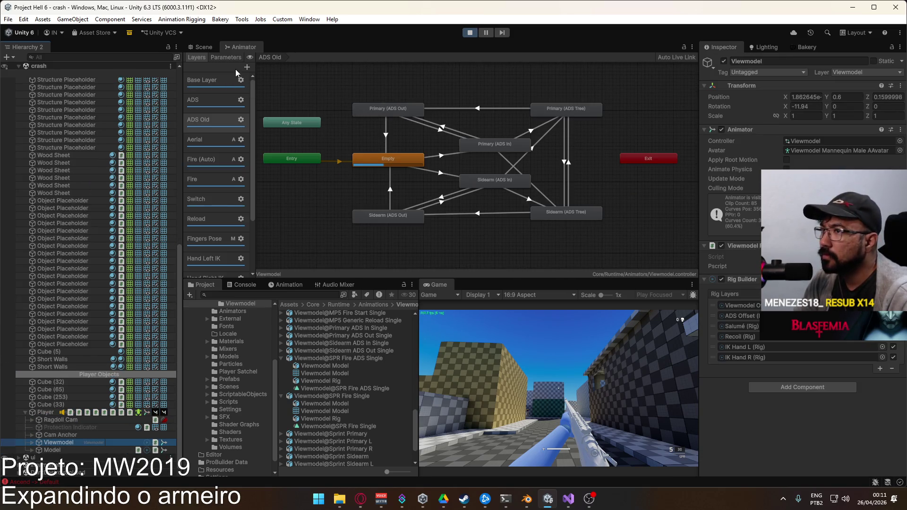
Check the ADS Old, Fire and Fire (Auto) layers, panning the Fire (Auto) state graph
{"action": "left_click", "coordinate": [206, 58]}
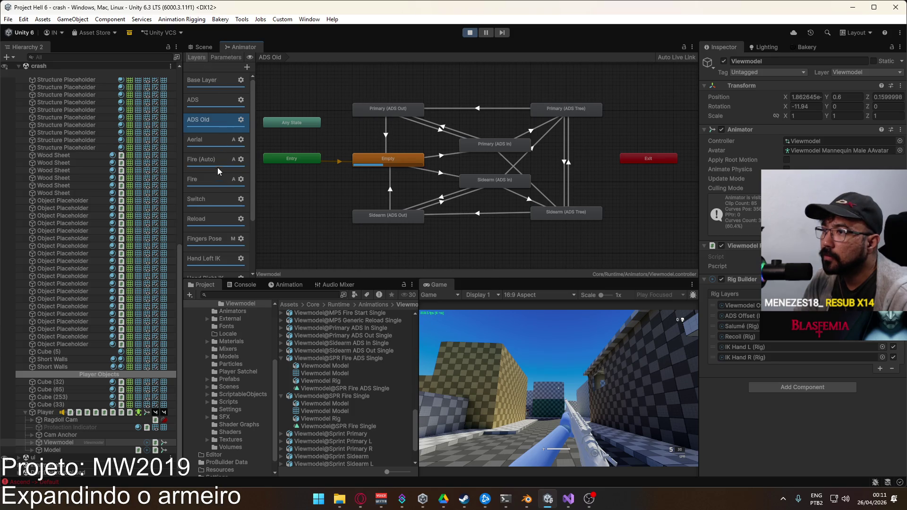
{"action": "left_click", "coordinate": [217, 179]}
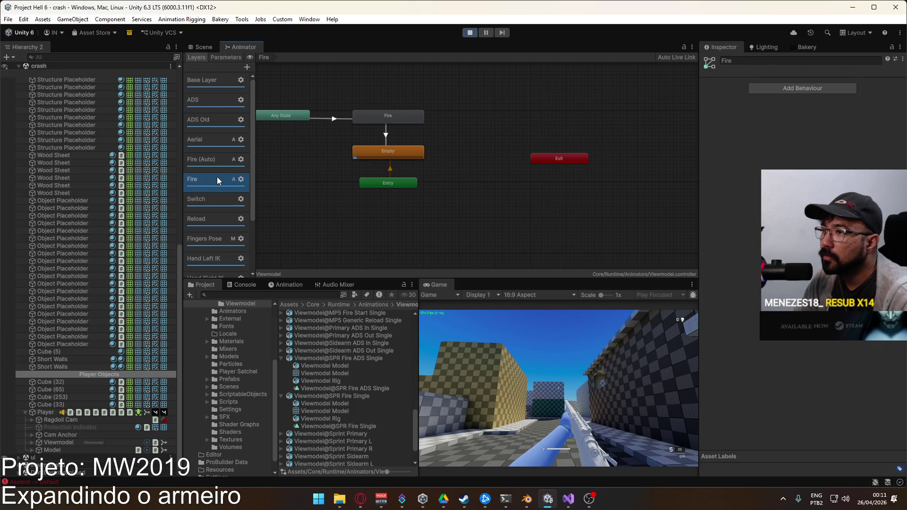
{"action": "left_click", "coordinate": [215, 163]}
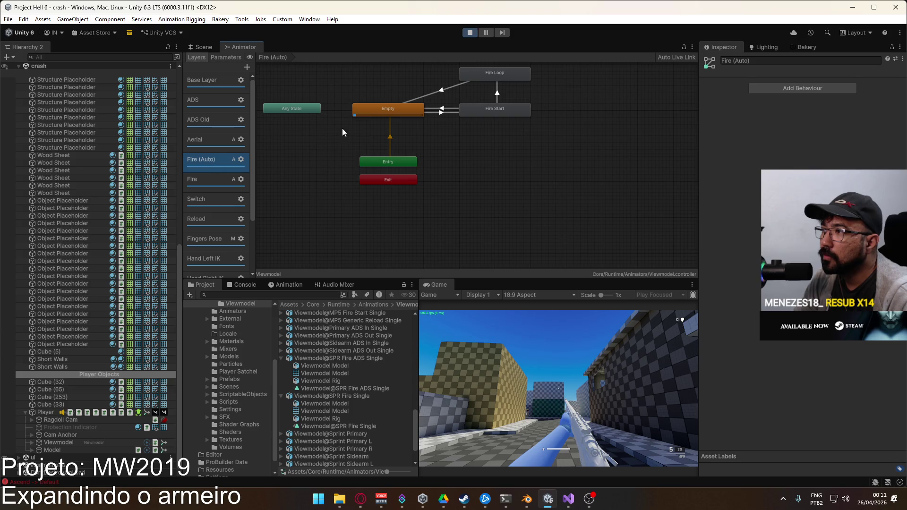
{"action": "left_click_drag", "start_coordinate": [521, 146], "coordinate": [558, 211]}
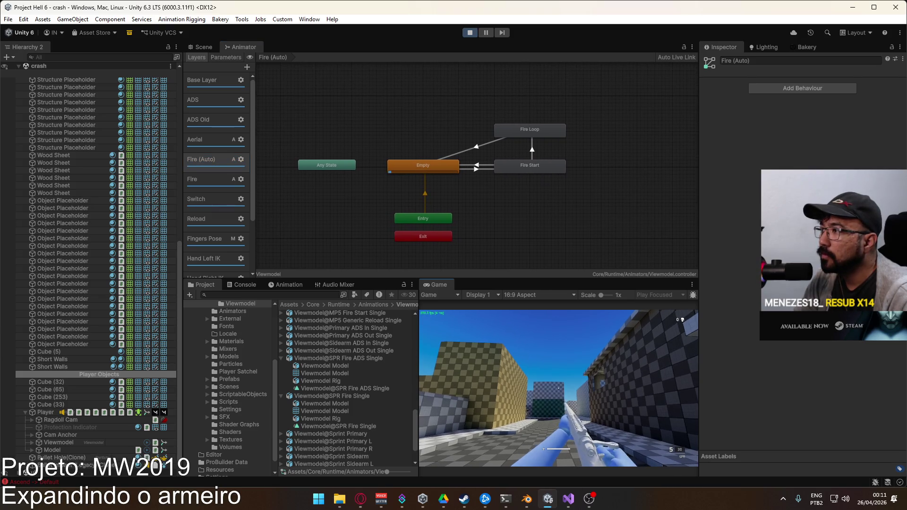
{"action": "key", "text": "super"}
{"action": "key", "text": "super"}
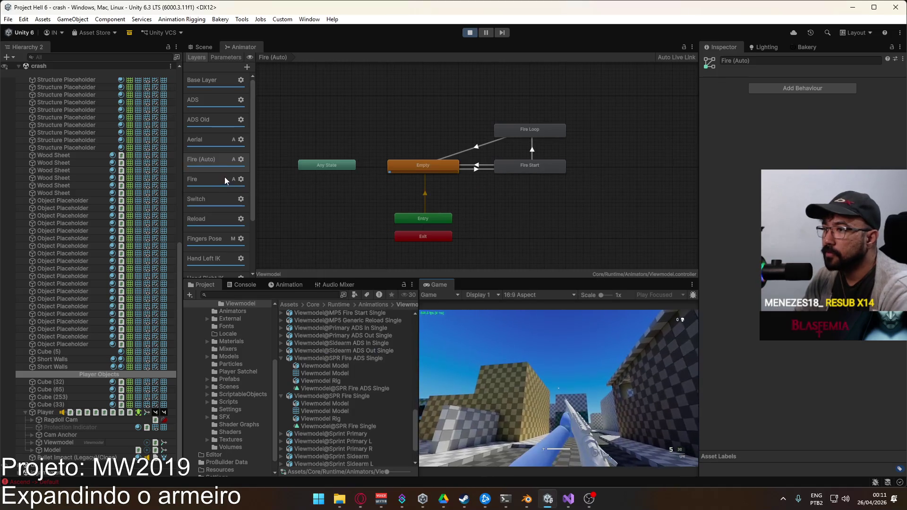
Enter the Fire layer's blend tree and pan to bring the SPR Tree node into view
{"action": "left_click", "coordinate": [221, 180]}
{"action": "double_click", "coordinate": [423, 175]}
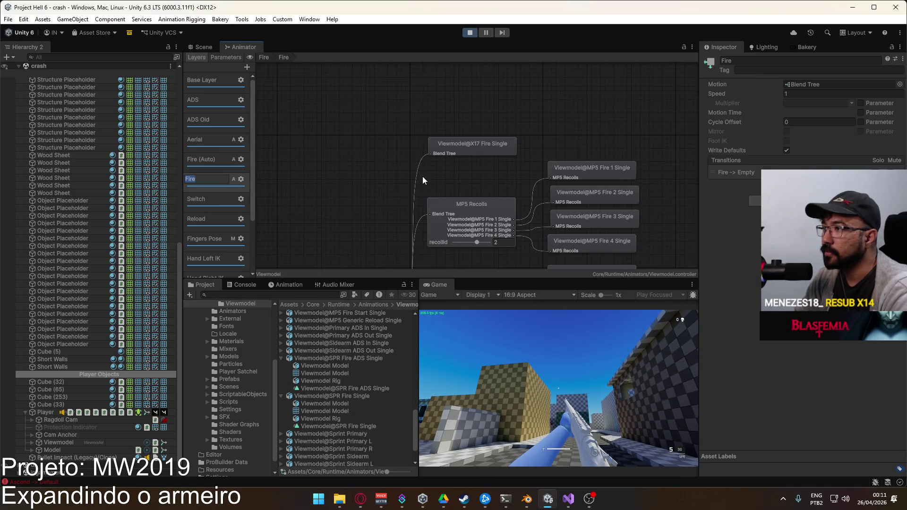
{"action": "left_click", "coordinate": [585, 380]}
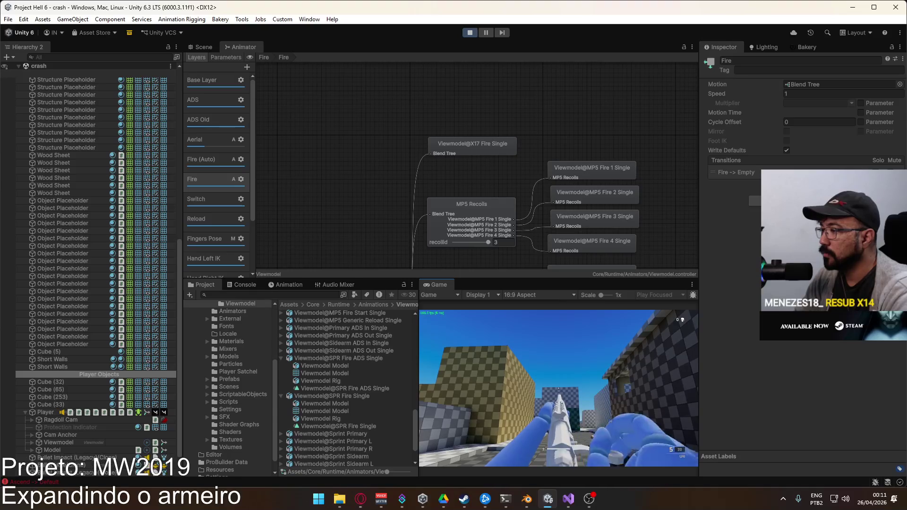
{"action": "key", "text": "super"}
{"action": "key", "text": "super"}
{"action": "mouse_move", "coordinate": [520, 212]}
{"action": "left_mouse_down"}
{"action": "mouse_move", "coordinate": [493, 90]}
{"action": "mouse_move", "coordinate": [498, 111]}
{"action": "left_mouse_up"}
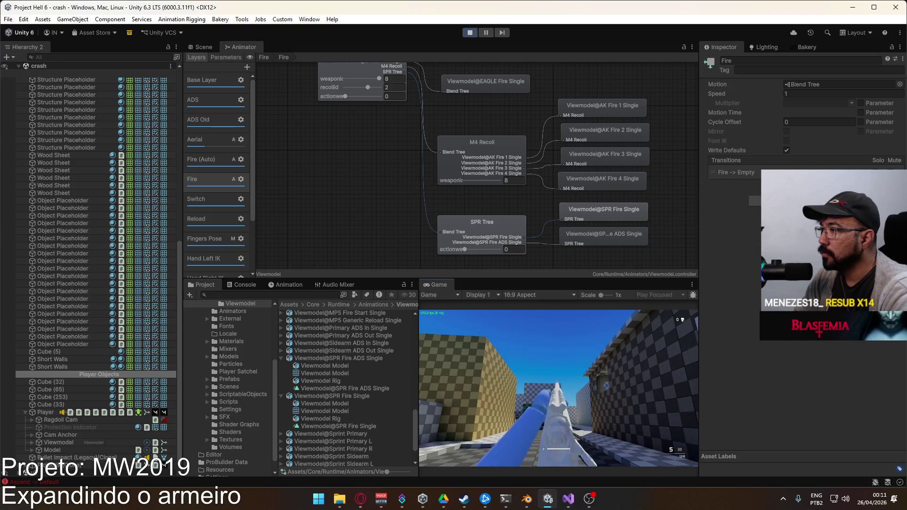
Set the SPR Tree's blend parameter to adsweight
{"action": "key", "text": "super"}
{"action": "left_click", "coordinate": [499, 224]}
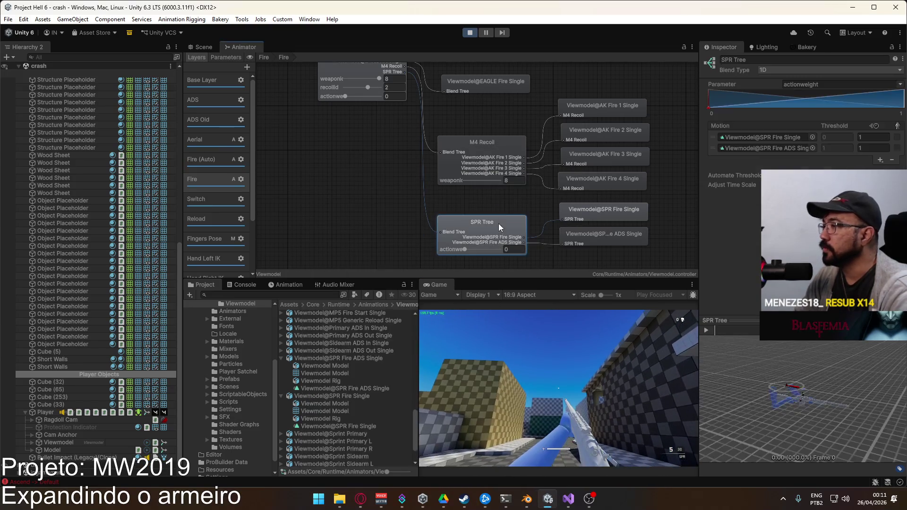
{"action": "left_click", "coordinate": [902, 85]}
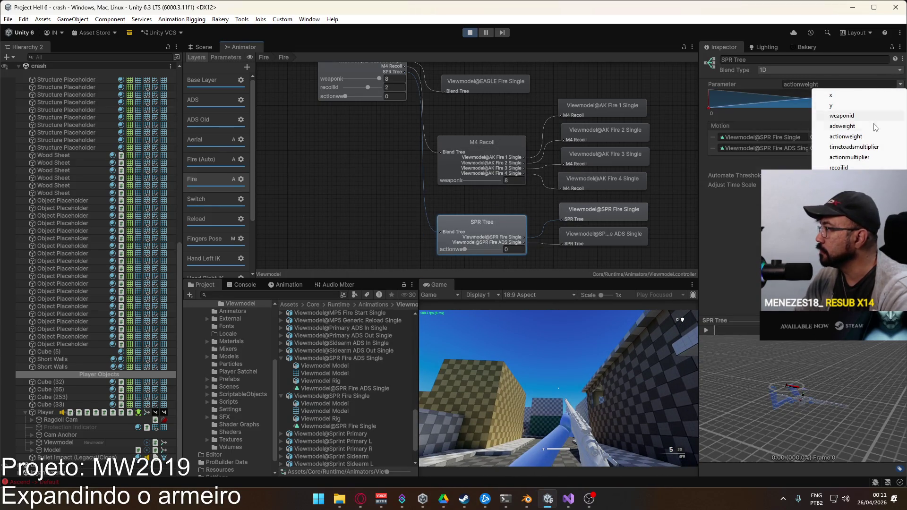
{"action": "left_click", "coordinate": [863, 128]}
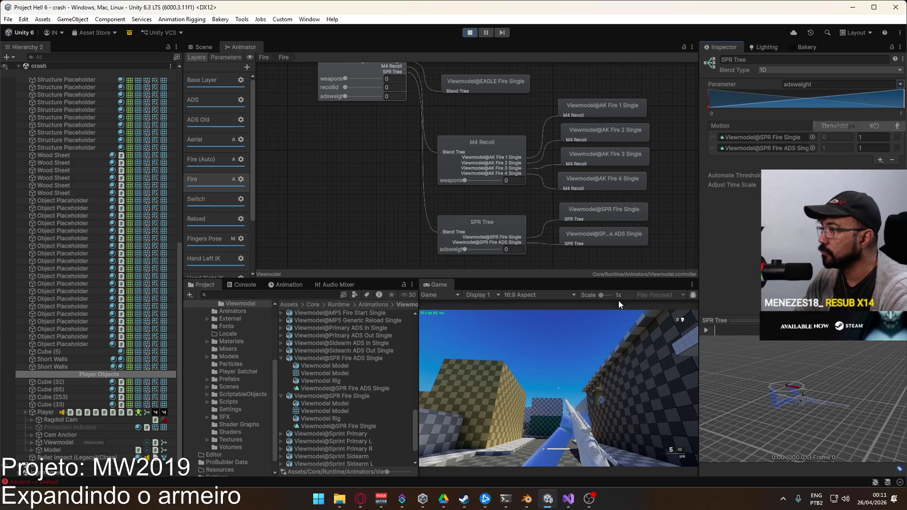
Equip the SPR rifle, fire three test shots, then stop Play mode
{"action": "key", "text": "1"}
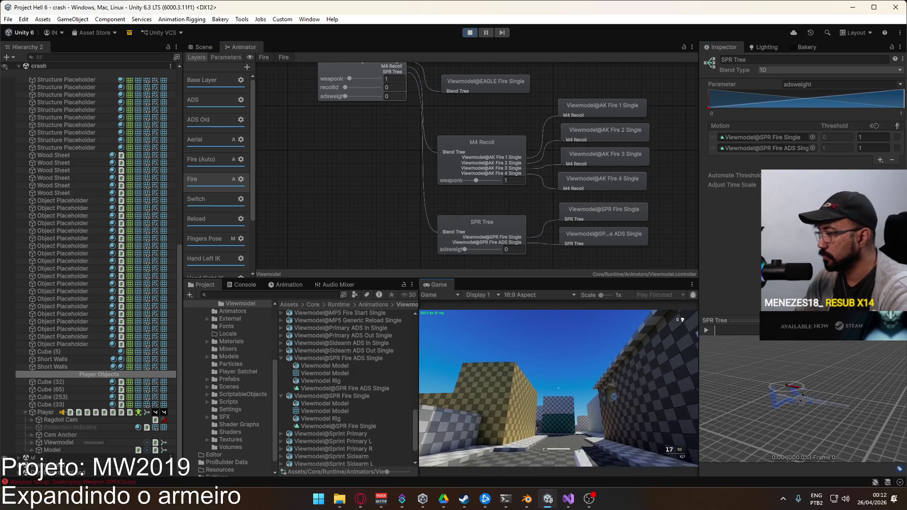
{"action": "left_click", "coordinate": [559, 389]}
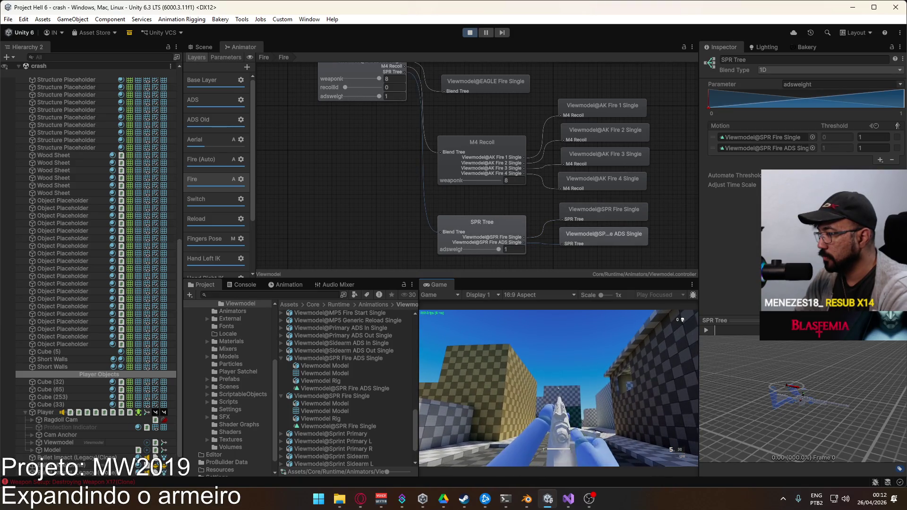
{"action": "left_click", "coordinate": [558, 388]}
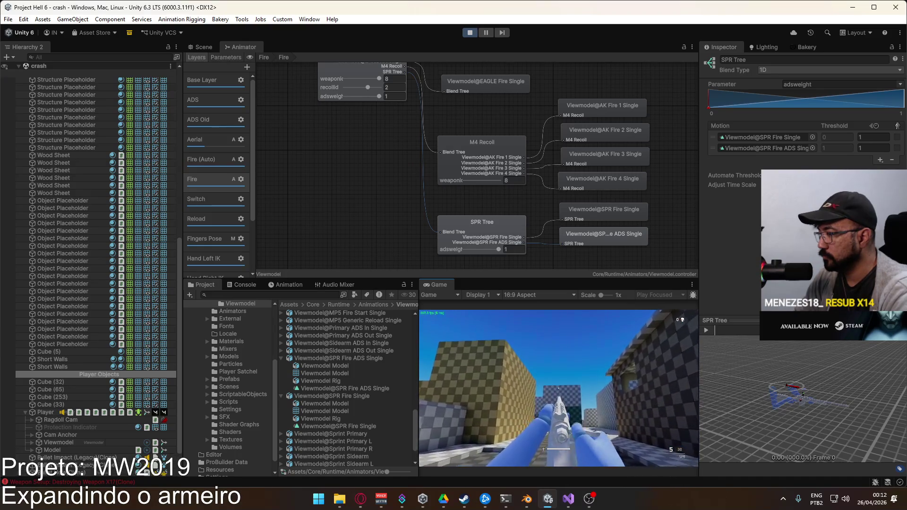
{"action": "left_click", "coordinate": [558, 388]}
{"action": "key", "text": "super"}
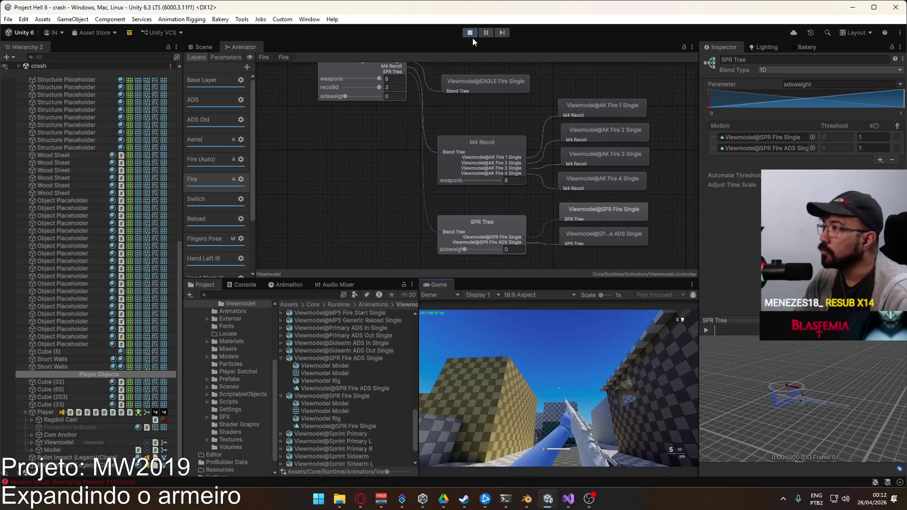
{"action": "left_click", "coordinate": [470, 32]}
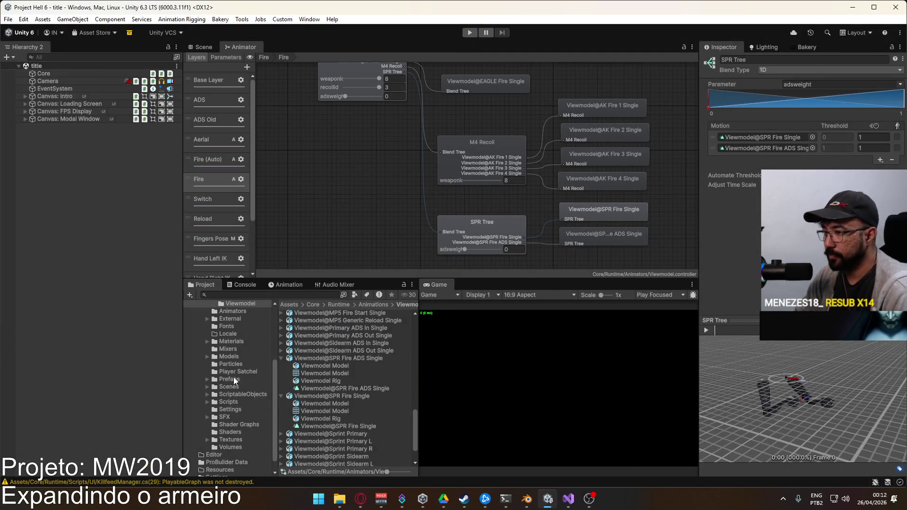
Open the Player prefab from Prefabs, then the dev scene from Scenes
{"action": "left_click", "coordinate": [230, 380]}
{"action": "double_click", "coordinate": [320, 404]}
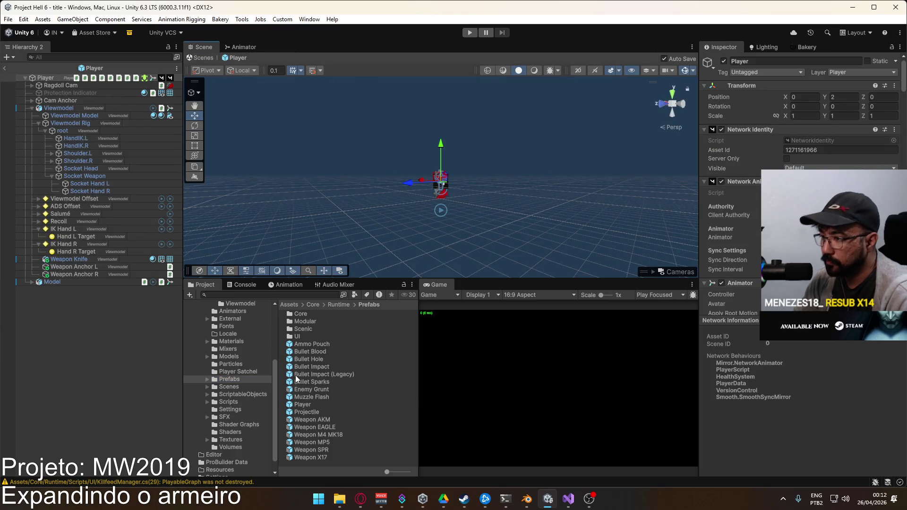
{"action": "left_click", "coordinate": [236, 388]}
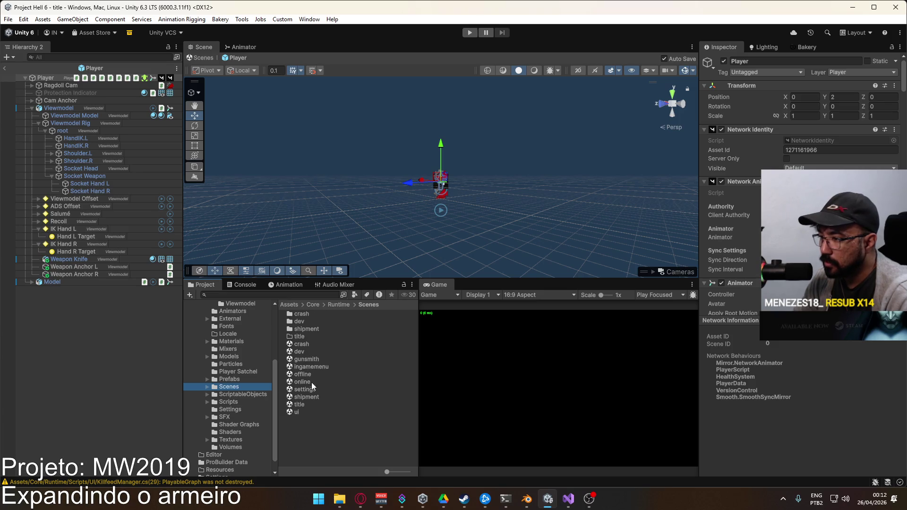
{"action": "double_click", "coordinate": [302, 351]}
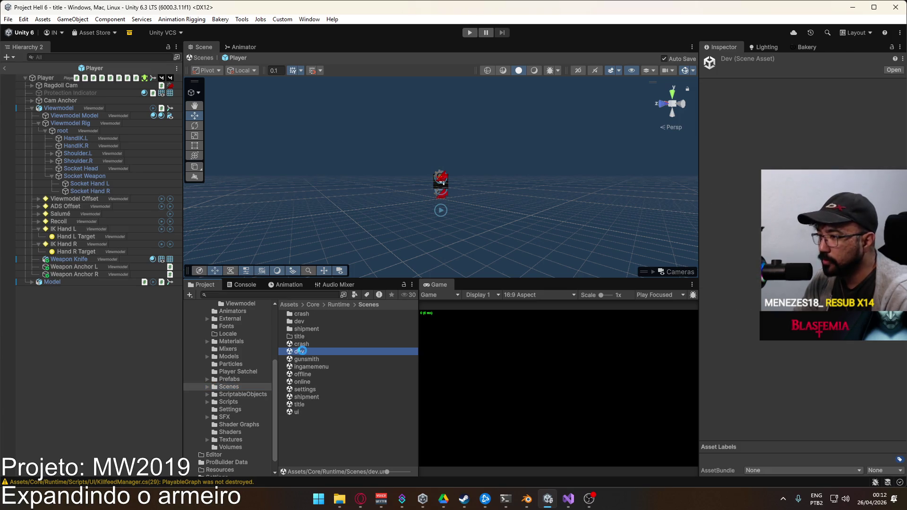
Fly the scene camera to the wall and frame the small Cube (10)
{"action": "key", "text": "w"}
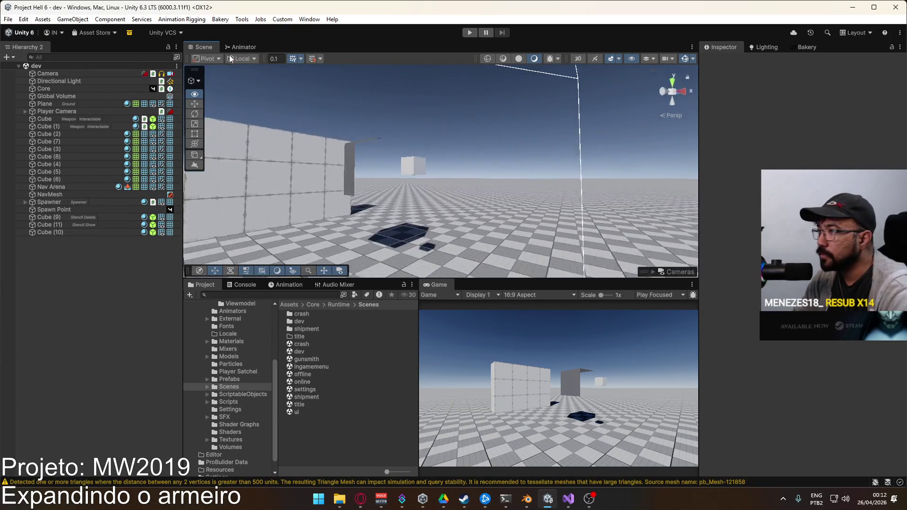
{"action": "left_click", "coordinate": [428, 156]}
{"action": "left_click", "coordinate": [443, 152]}
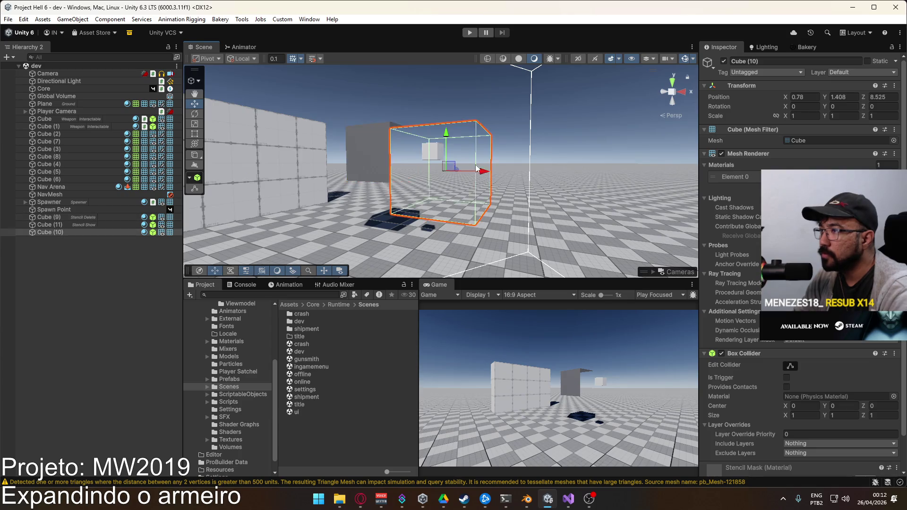
{"action": "key", "text": "s"}
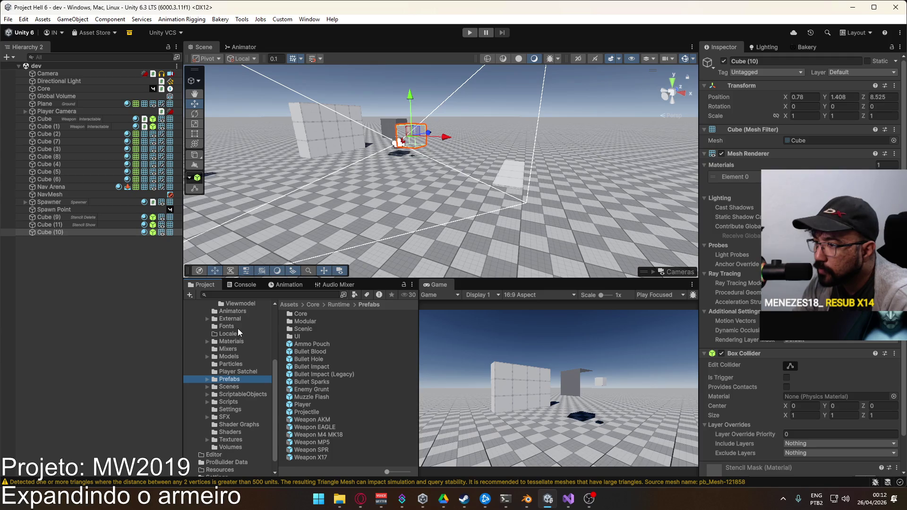
Browse the Models folder contents, then bring Blender's viewmodel file back up
{"action": "left_click", "coordinate": [236, 355]}
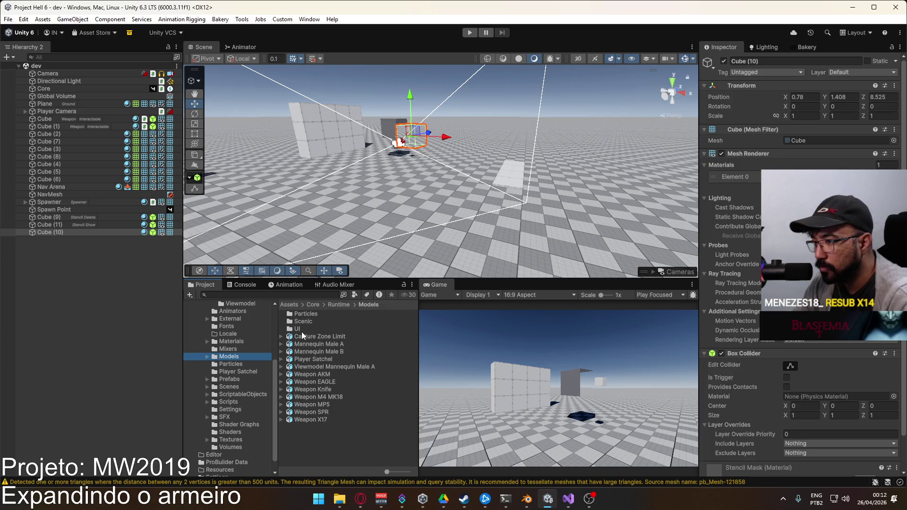
{"action": "scroll", "coordinate": [231, 375], "scroll_direction": "up", "scroll_amount": 3}
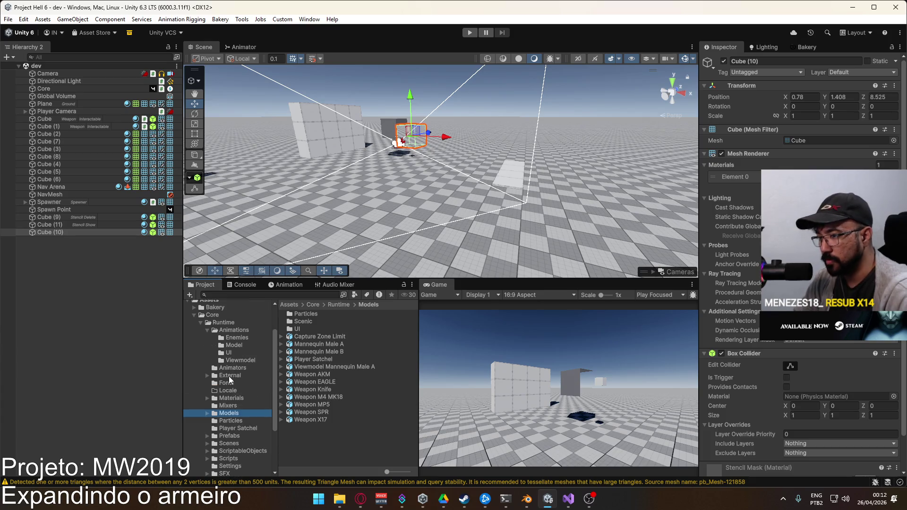
{"action": "scroll", "coordinate": [228, 376], "scroll_direction": "down", "scroll_amount": 3}
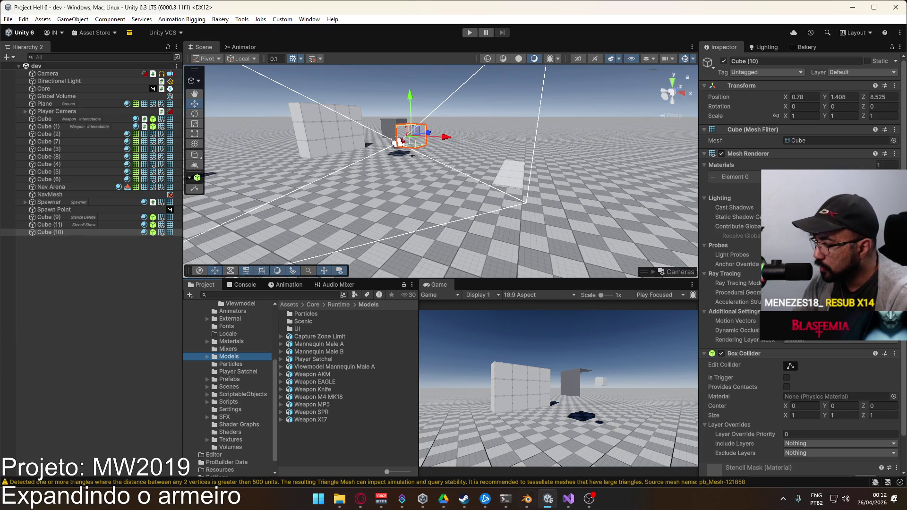
{"action": "left_click", "coordinate": [532, 507]}
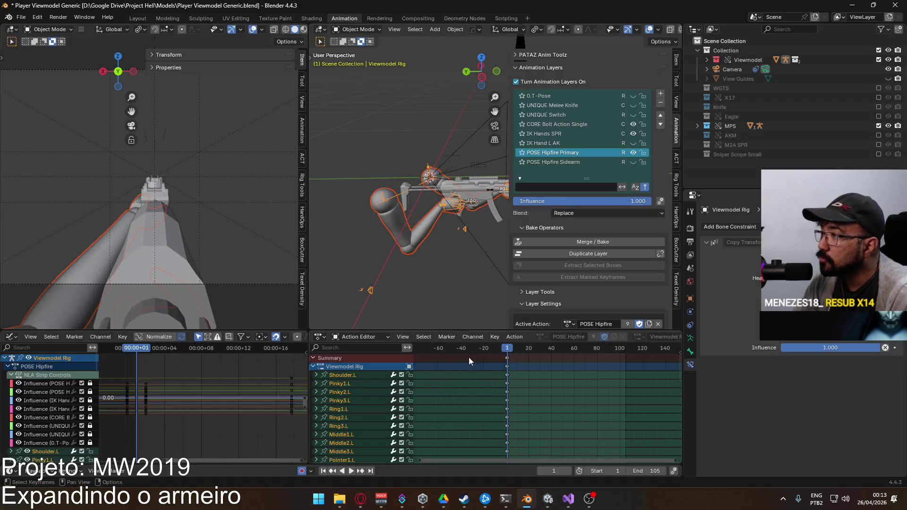
Save the viewmodel file, open SPR Export.blend from recent files, then quit Blender with Ctrl+Q
{"action": "key", "text": "ctrl+s"}
{"action": "left_click", "coordinate": [21, 17]}
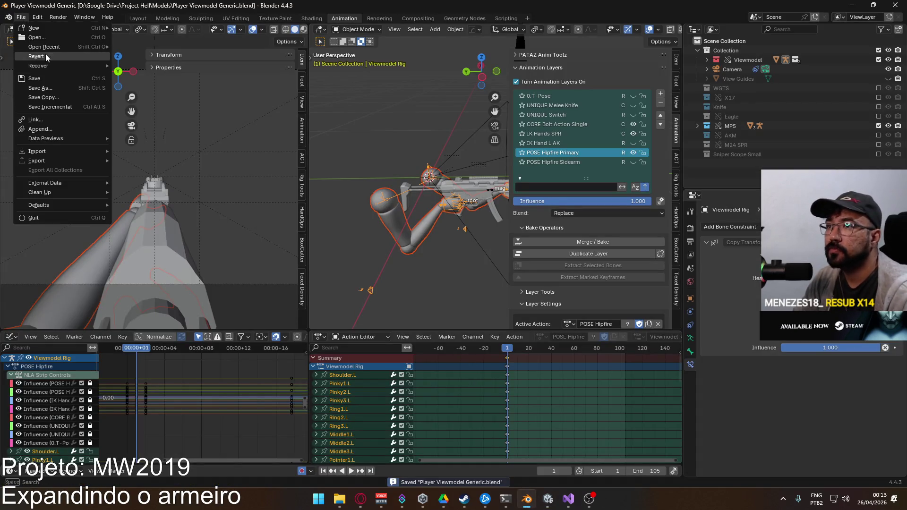
{"action": "mouse_move", "coordinate": [59, 47]}
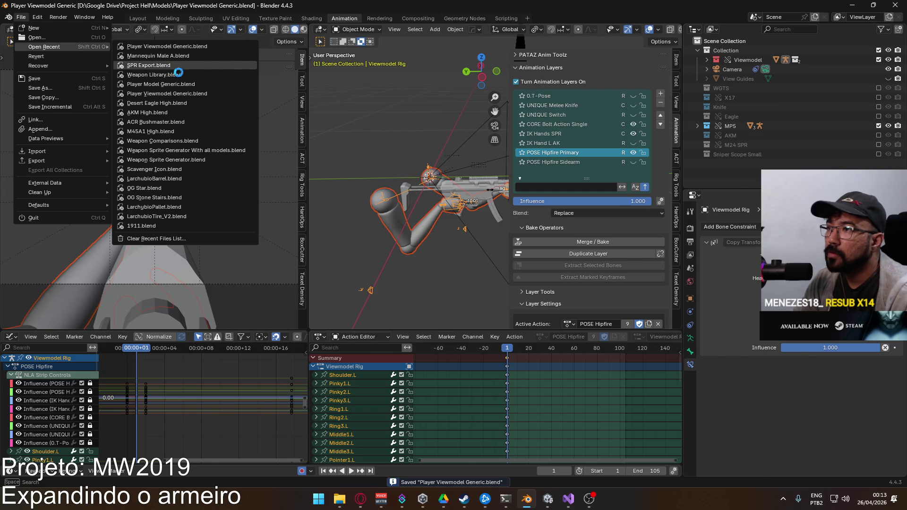
{"action": "left_click", "coordinate": [171, 67]}
{"action": "left_click", "coordinate": [21, 17]}
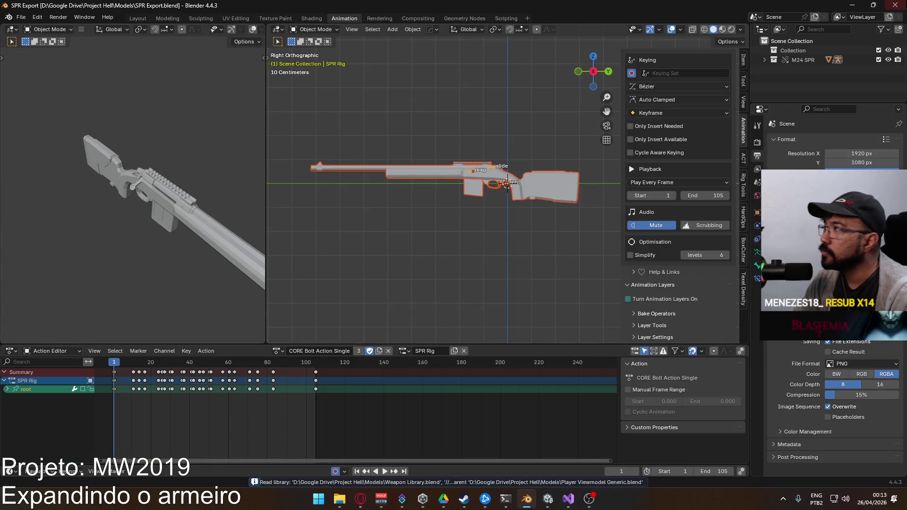
{"action": "key", "text": "ctrl+q"}
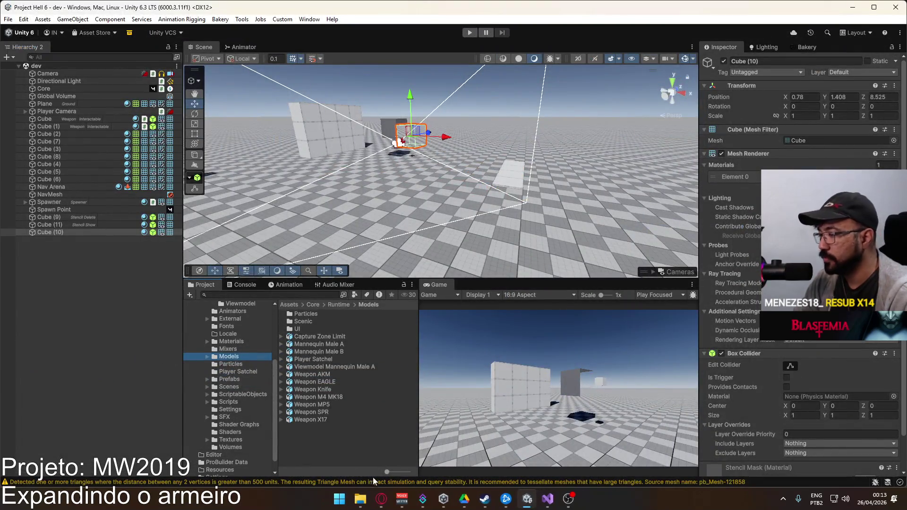
Dismiss the Recordings folder window and open the Google Drive sync panel from the tray
{"action": "left_click", "coordinate": [360, 499]}
{"action": "left_click", "coordinate": [774, 143]}
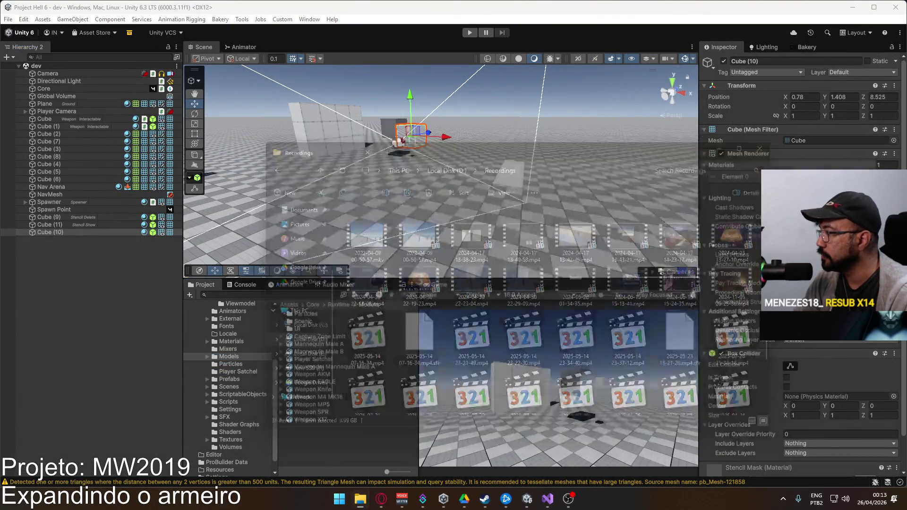
{"action": "left_click", "coordinate": [783, 499]}
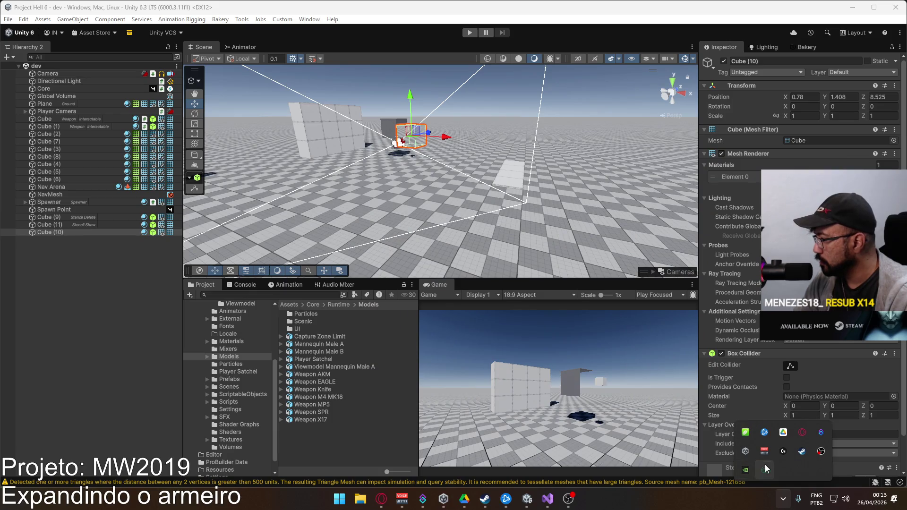
{"action": "left_click", "coordinate": [785, 432]}
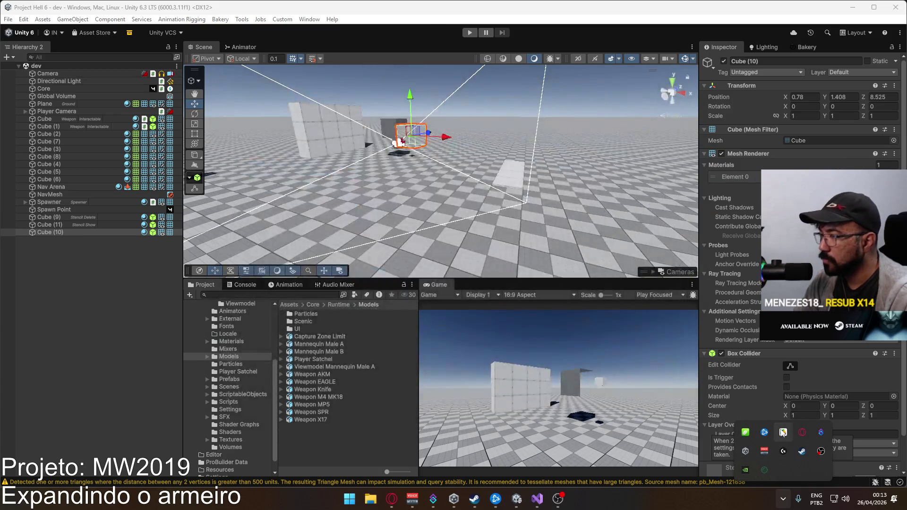
{"action": "left_click", "coordinate": [784, 432]}
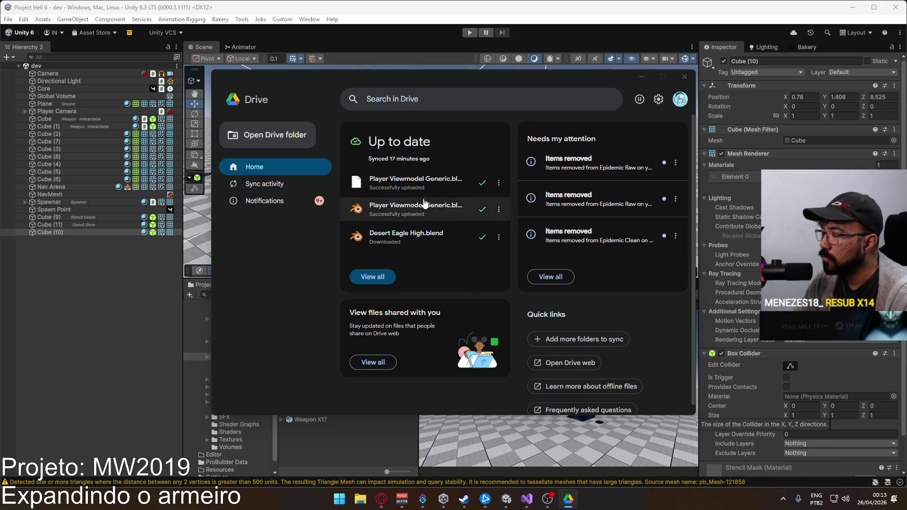
Open a synced file's folder, then open Weapon Library.blend from it in Blender
{"action": "left_click", "coordinate": [392, 184]}
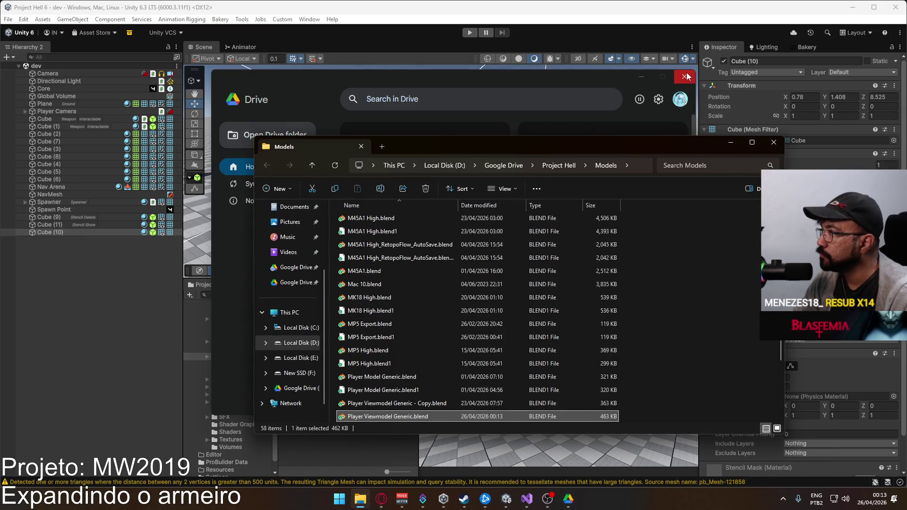
{"action": "scroll", "coordinate": [477, 319], "scroll_direction": "down", "scroll_amount": 5}
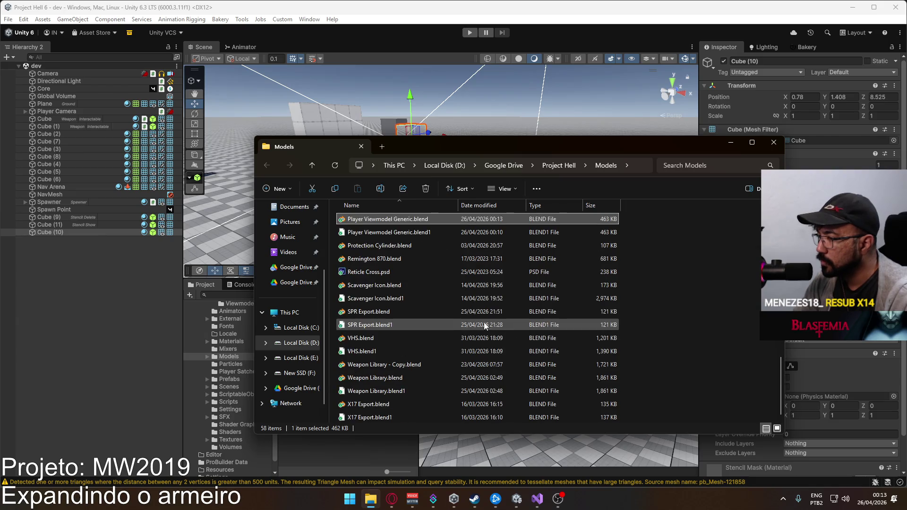
{"action": "left_click", "coordinate": [404, 379]}
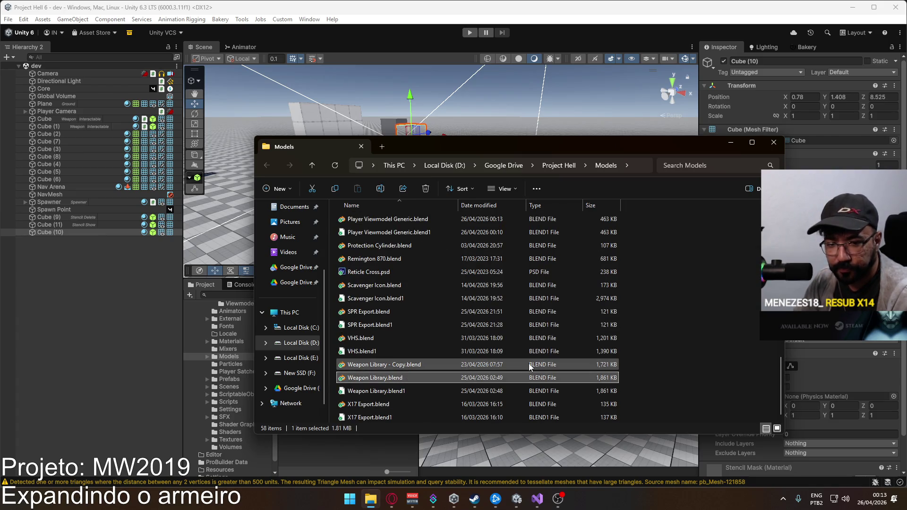
{"action": "double_click", "coordinate": [394, 378]}
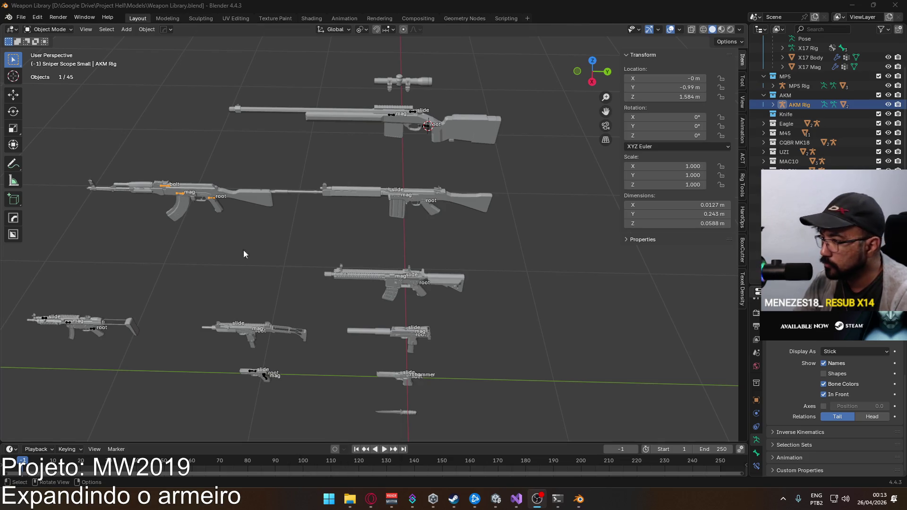
In side view, select the scope, mounts and knob and enter Edit Mode with all geometry selected
{"action": "scroll", "coordinate": [376, 337], "scroll_direction": "down", "scroll_amount": 5}
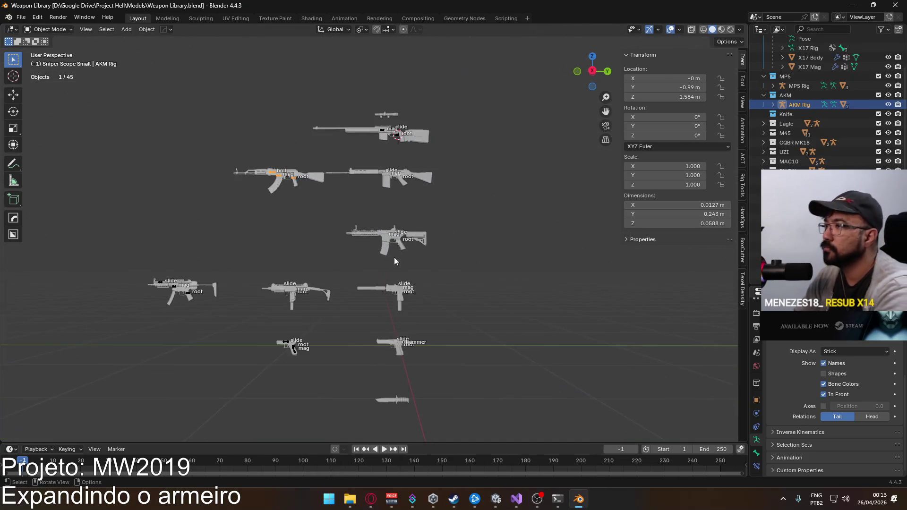
{"action": "key", "text": "KP_3"}
{"action": "left_click", "coordinate": [390, 121]}
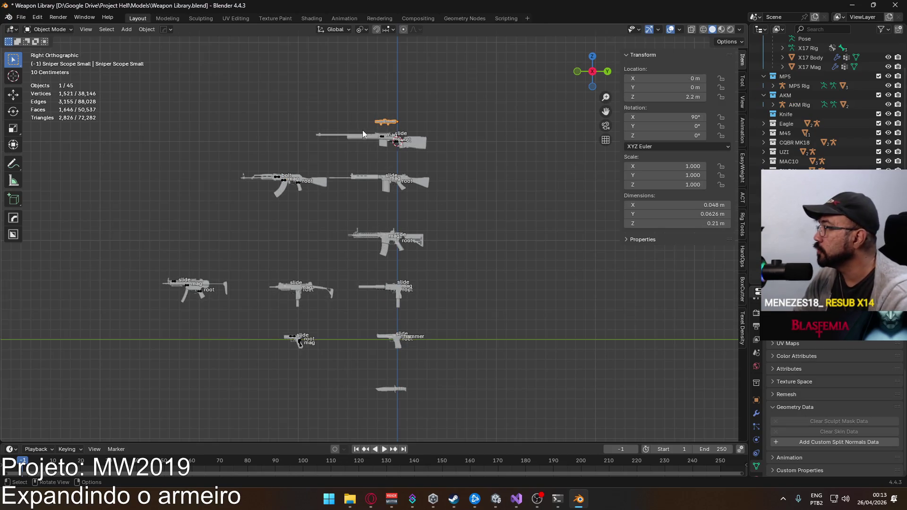
{"action": "scroll", "coordinate": [365, 192], "scroll_direction": "up", "scroll_amount": 8}
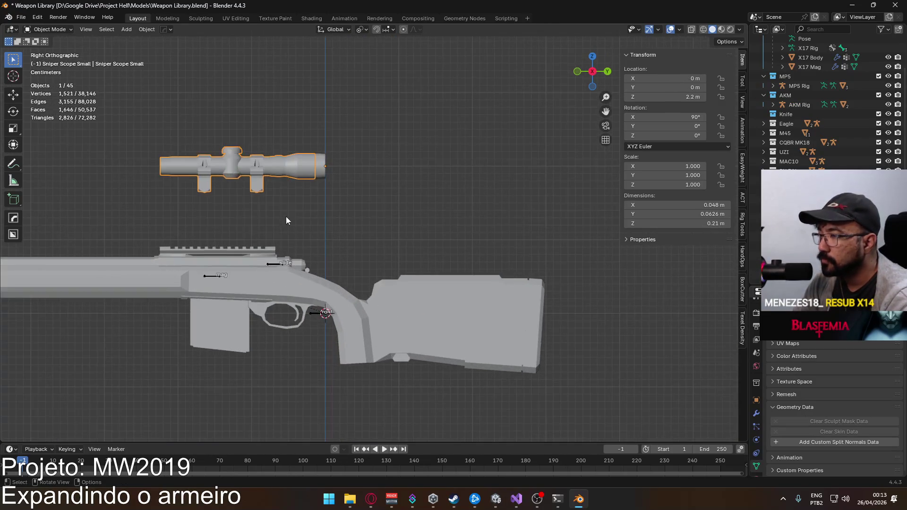
{"action": "scroll", "coordinate": [373, 240], "scroll_direction": "up", "scroll_amount": 2}
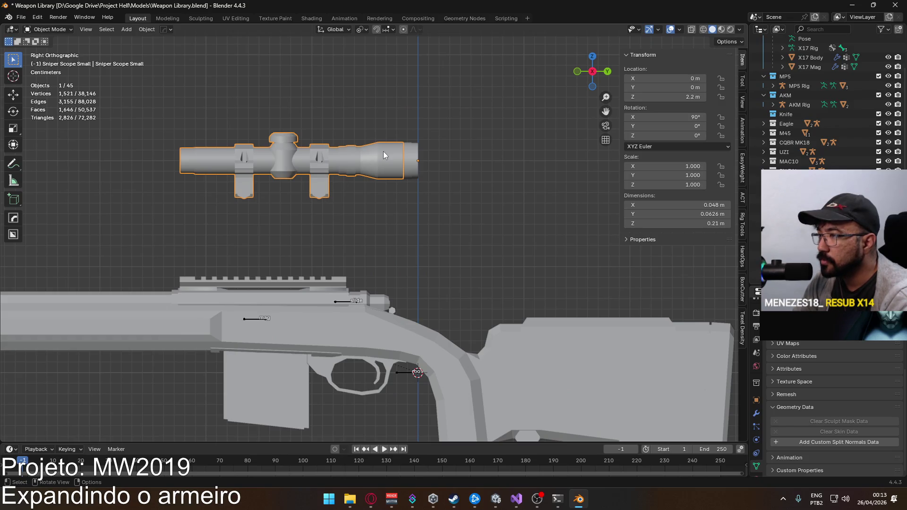
{"action": "left_click_drag", "start_coordinate": [154, 124], "coordinate": [448, 189]}
{"action": "key", "text": "Tab"}
{"action": "key", "text": "a"}
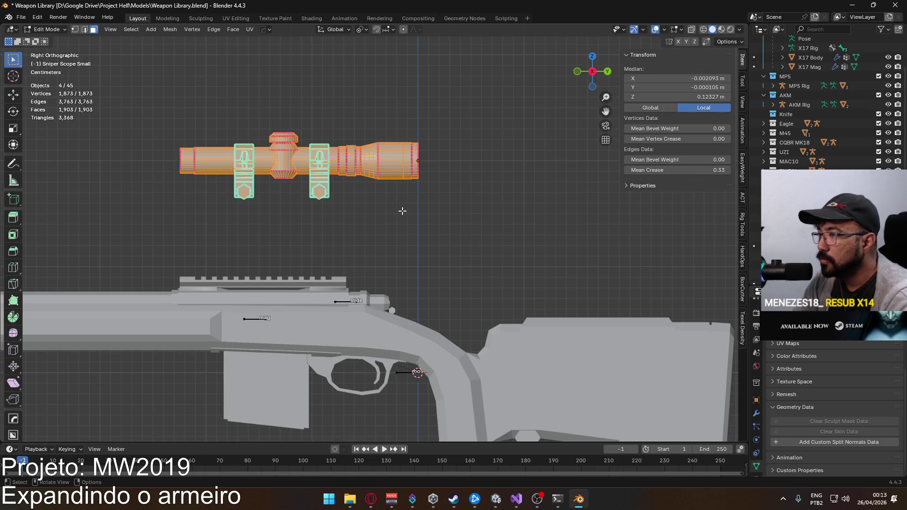
Raise the scope geometry about 2.8 cm along Z
{"action": "scroll", "coordinate": [403, 211], "scroll_direction": "up", "scroll_amount": 3}
{"action": "key", "text": "g"}
{"action": "key", "text": "Escape"}
{"action": "scroll", "coordinate": [379, 86], "scroll_direction": "up", "scroll_amount": 2}
{"action": "key", "text": "g"}
{"action": "key", "text": "z"}
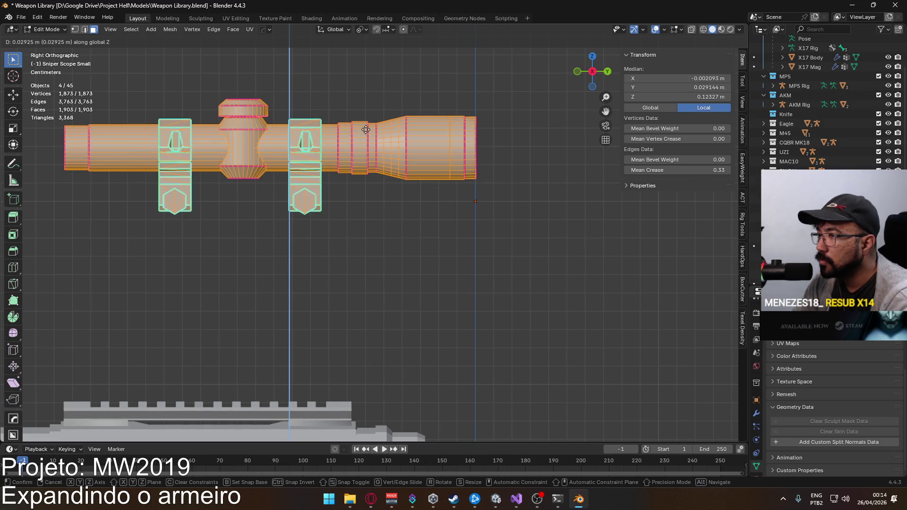
{"action": "key", "text": "Escape"}
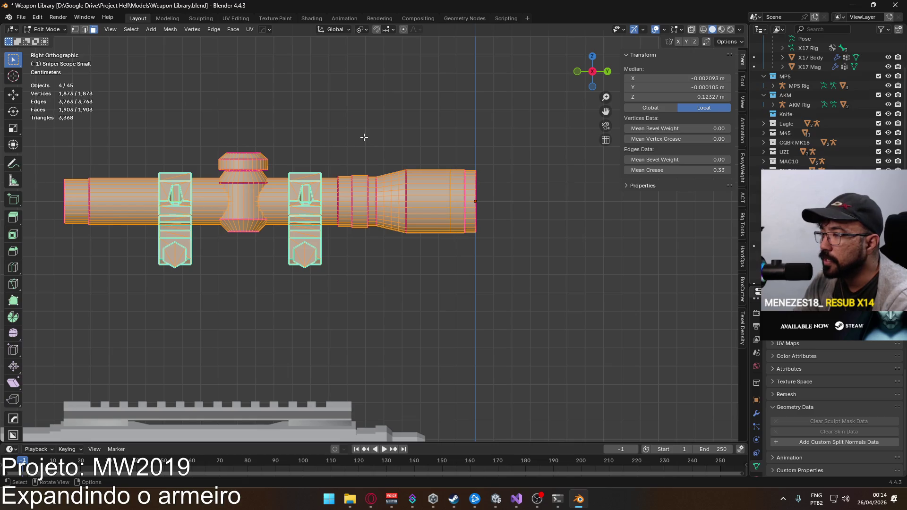
{"action": "key", "text": "g"}
{"action": "key", "text": "z"}
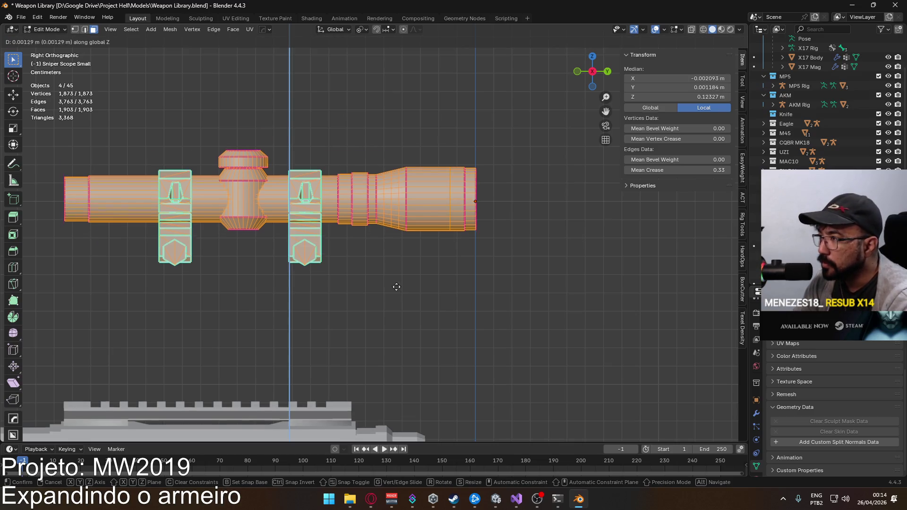
{"action": "left_click", "coordinate": [395, 231]}
In front view, lower the scope geometry slightly along Z (about 0.002215 m)
{"action": "key", "text": "KP_1"}
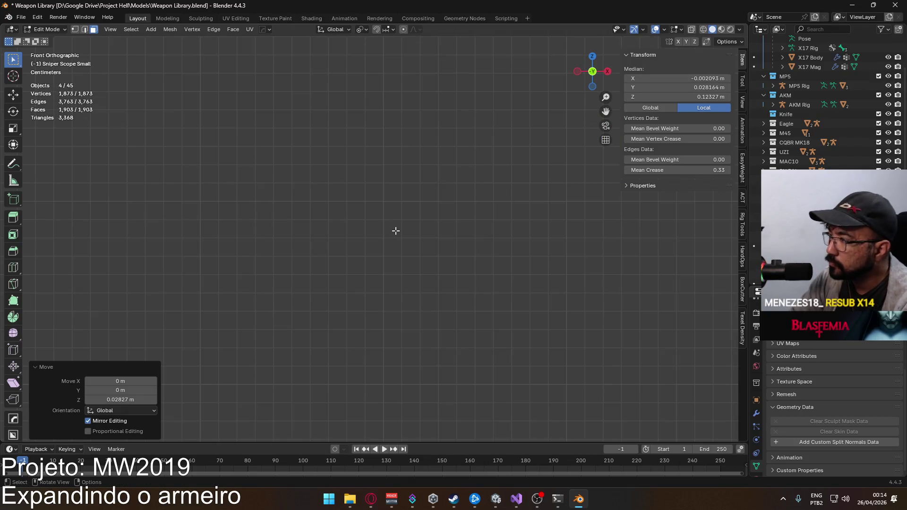
{"action": "key", "text": "g"}
{"action": "key", "text": "z"}
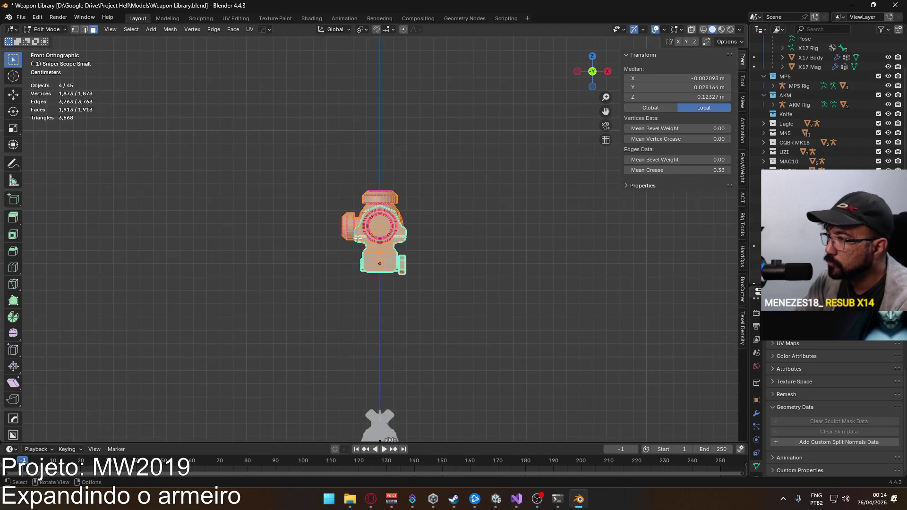
{"action": "scroll", "coordinate": [394, 307], "scroll_direction": "up", "scroll_amount": 6}
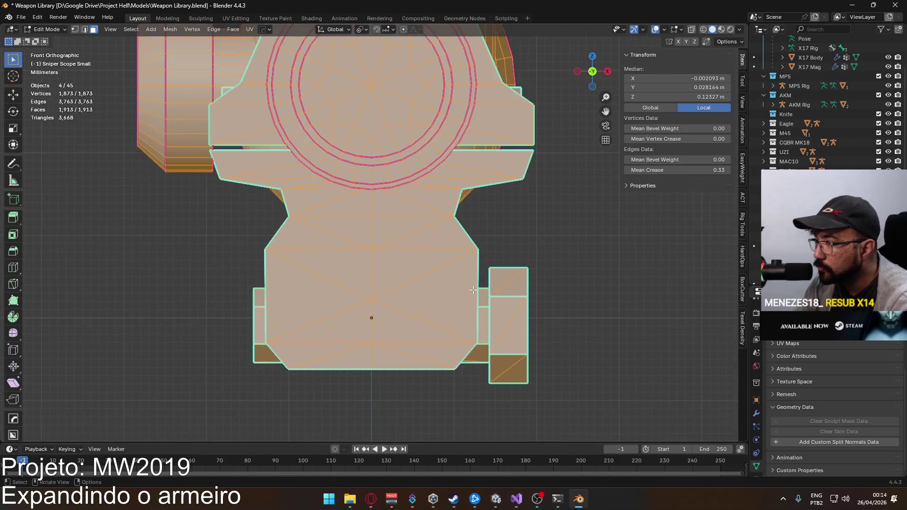
{"action": "key", "text": "Tab"}
{"action": "key", "text": "Tab"}
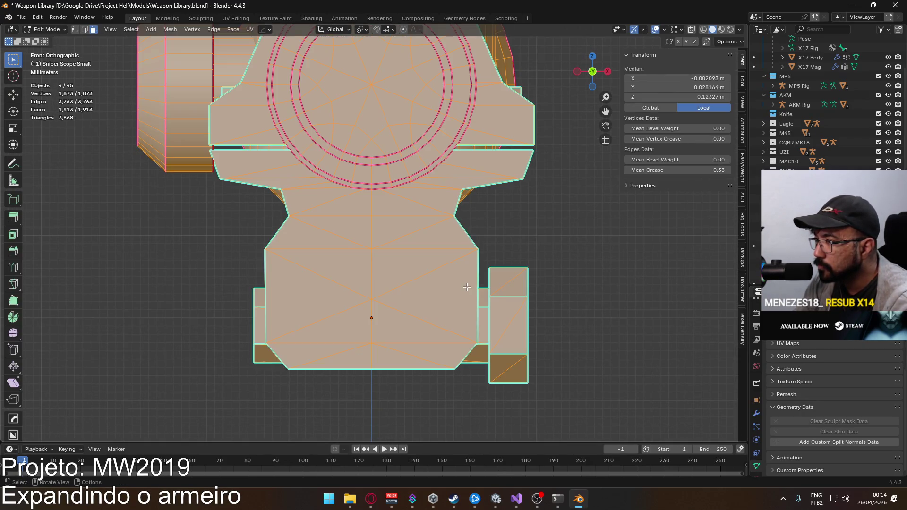
{"action": "key", "text": "g"}
{"action": "key", "text": "z"}
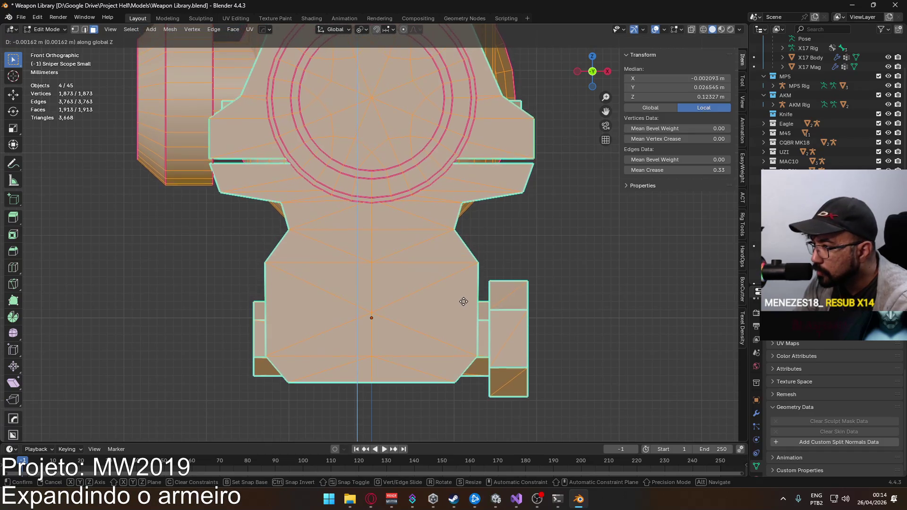
{"action": "left_click", "coordinate": [462, 351]}
Orbit to inspect the scope lens, exit Edit Mode and return to side view
{"action": "mouse_move", "coordinate": [461, 351]}
{"action": "left_mouse_down"}
{"action": "mouse_move", "coordinate": [425, 308]}
{"action": "mouse_move", "coordinate": [344, 249]}
{"action": "mouse_move", "coordinate": [367, 241]}
{"action": "left_mouse_up"}
{"action": "mouse_move", "coordinate": [450, 232]}
{"action": "left_mouse_down"}
{"action": "mouse_move", "coordinate": [307, 232]}
{"action": "mouse_move", "coordinate": [418, 254]}
{"action": "left_mouse_up"}
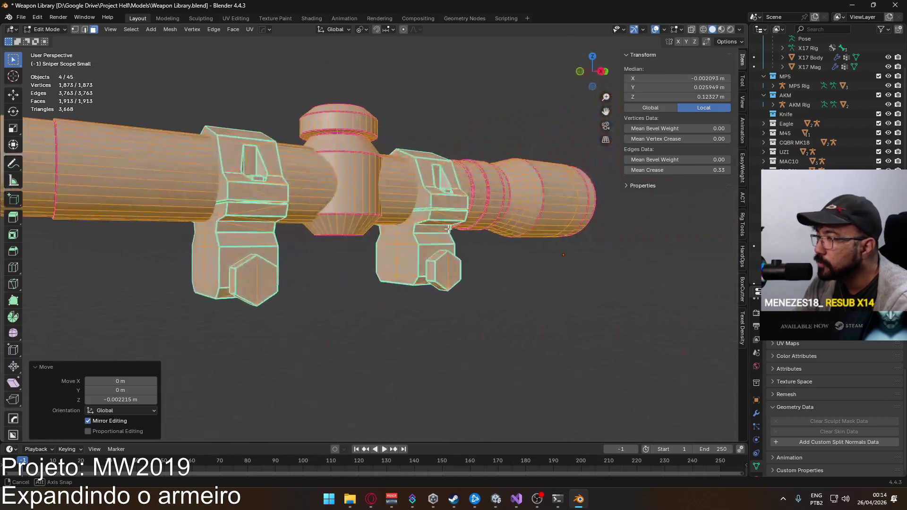
{"action": "scroll", "coordinate": [418, 255], "scroll_direction": "down", "scroll_amount": 5}
{"action": "key", "text": "Tab"}
{"action": "key", "text": "KP_3"}
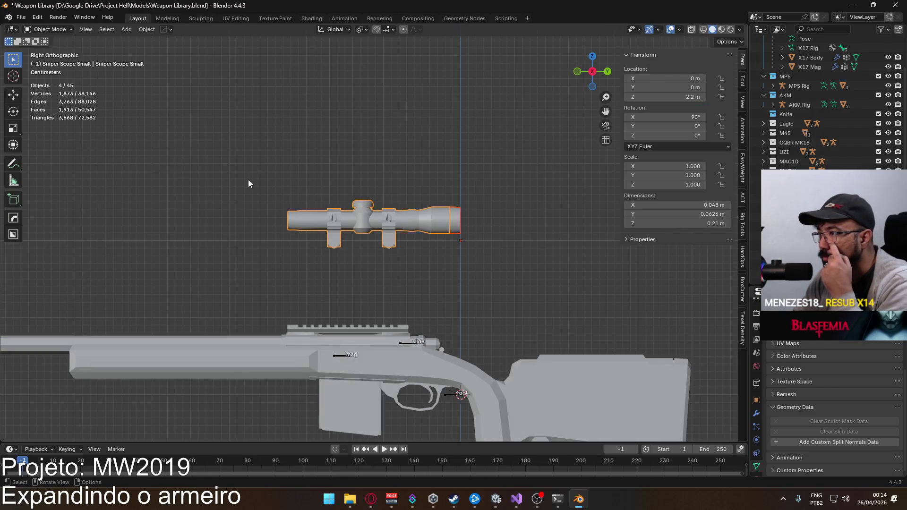
Select the whole sniper scope, then inspect its Lens Container and Scope Interior
{"action": "left_click_drag", "start_coordinate": [256, 187], "coordinate": [475, 254]}
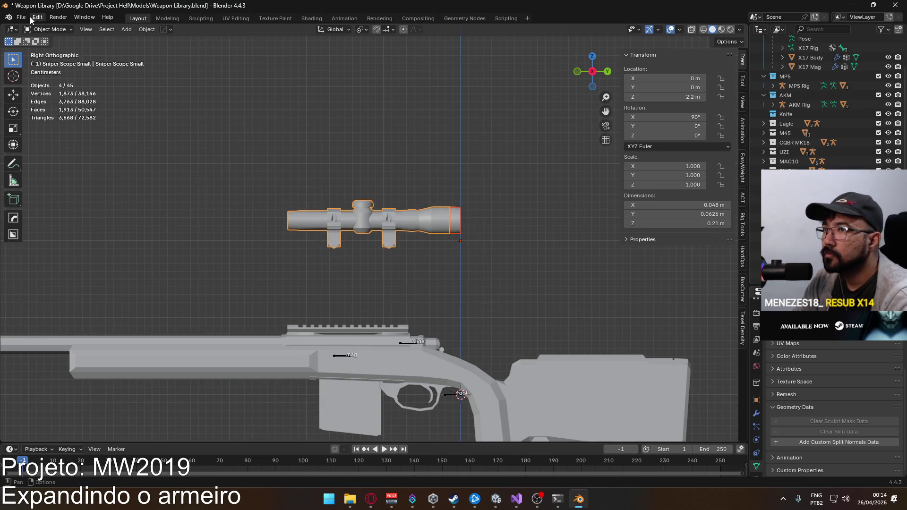
{"action": "scroll", "coordinate": [780, 208], "scroll_direction": "down", "scroll_amount": 2}
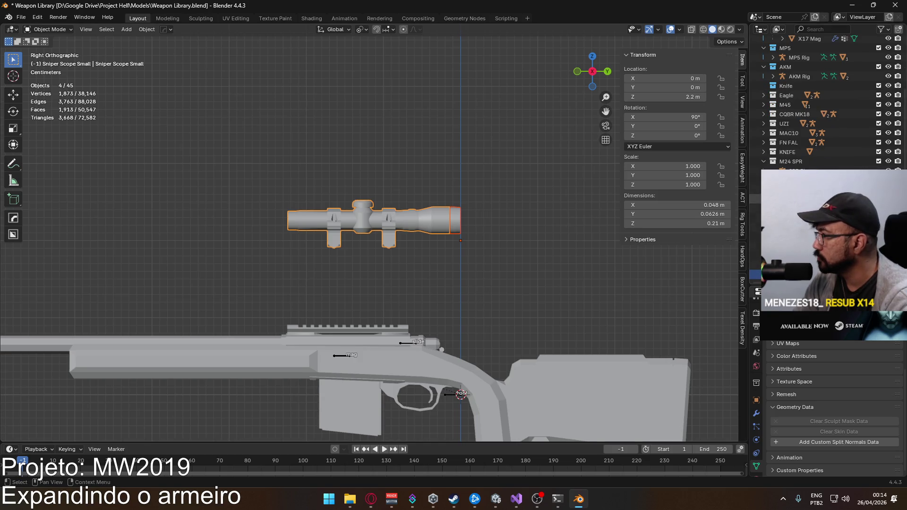
{"action": "scroll", "coordinate": [827, 104], "scroll_direction": "down", "scroll_amount": 3}
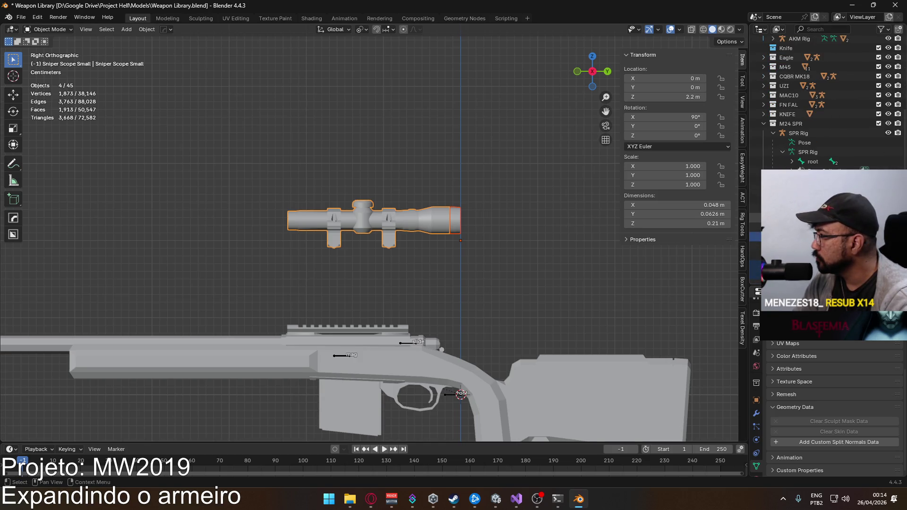
{"action": "left_click", "coordinate": [455, 219]}
{"action": "mouse_move", "coordinate": [509, 230]}
{"action": "left_mouse_down"}
{"action": "mouse_move", "coordinate": [500, 252]}
{"action": "mouse_move", "coordinate": [425, 237]}
{"action": "left_mouse_up"}
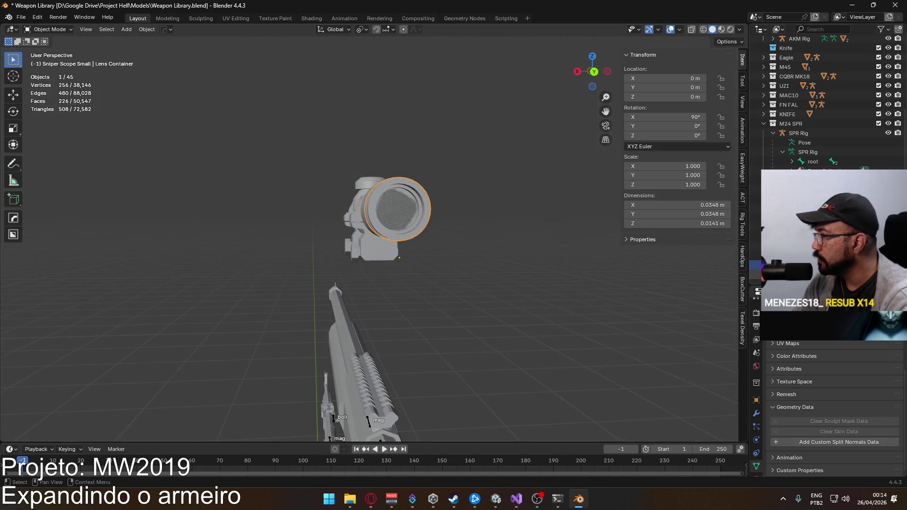
{"action": "scroll", "coordinate": [827, 94], "scroll_direction": "down", "scroll_amount": 2}
{"action": "left_click", "coordinate": [398, 210]}
{"action": "mouse_move", "coordinate": [454, 227]}
{"action": "left_mouse_down"}
{"action": "mouse_move", "coordinate": [519, 236]}
{"action": "mouse_move", "coordinate": [562, 222]}
{"action": "mouse_move", "coordinate": [519, 235]}
{"action": "mouse_move", "coordinate": [423, 217]}
{"action": "mouse_move", "coordinate": [485, 230]}
{"action": "mouse_move", "coordinate": [465, 221]}
{"action": "mouse_move", "coordinate": [483, 212]}
{"action": "mouse_move", "coordinate": [416, 213]}
{"action": "mouse_move", "coordinate": [547, 222]}
{"action": "mouse_move", "coordinate": [399, 213]}
{"action": "left_mouse_up"}
Recheck the Scope Interior from the front, briefly hiding it to see behind, leaving it unmoved
{"action": "left_click", "coordinate": [408, 211]}
{"action": "left_click", "coordinate": [409, 216]}
{"action": "key", "text": "g"}
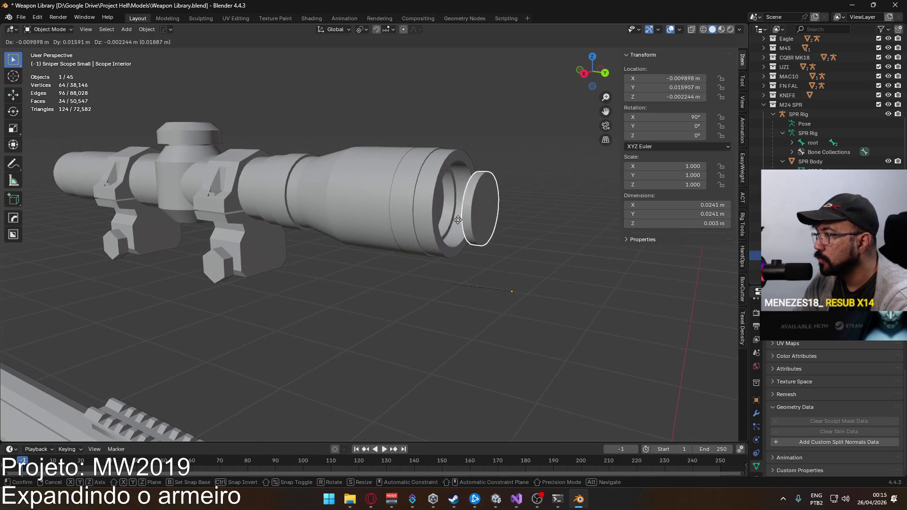
{"action": "key", "text": "Escape"}
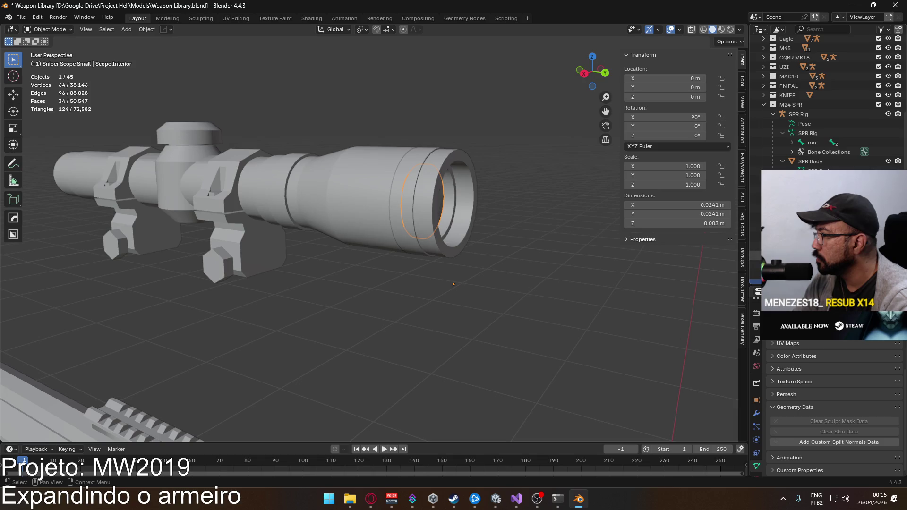
{"action": "scroll", "coordinate": [832, 104], "scroll_direction": "down", "scroll_amount": 1}
{"action": "scroll", "coordinate": [832, 104], "scroll_direction": "down", "scroll_amount": 2}
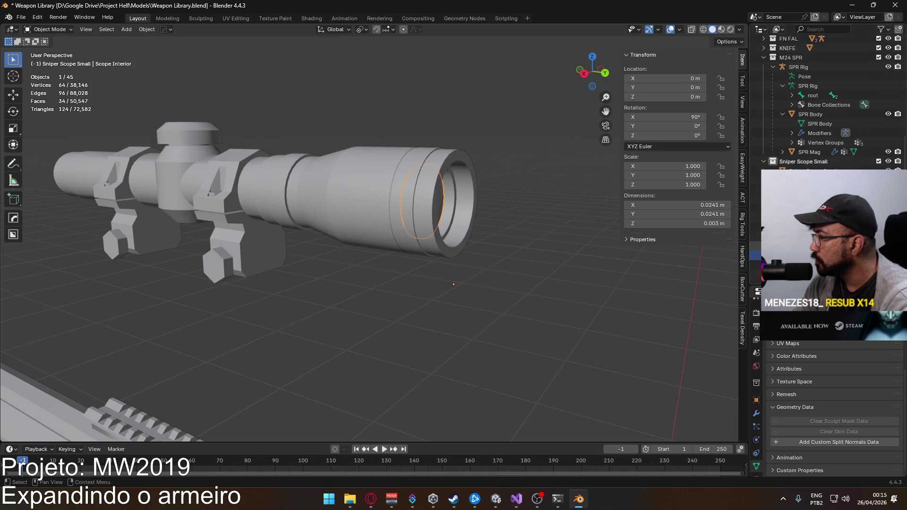
{"action": "mouse_move", "coordinate": [557, 237]}
{"action": "left_mouse_down"}
{"action": "mouse_move", "coordinate": [488, 215]}
{"action": "mouse_move", "coordinate": [506, 201]}
{"action": "mouse_move", "coordinate": [520, 220]}
{"action": "left_mouse_up"}
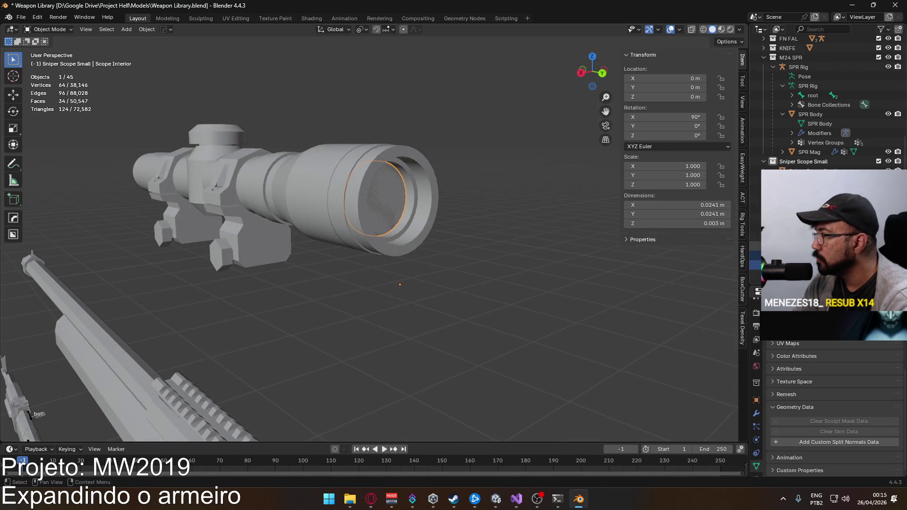
{"action": "key", "text": "alt+a"}
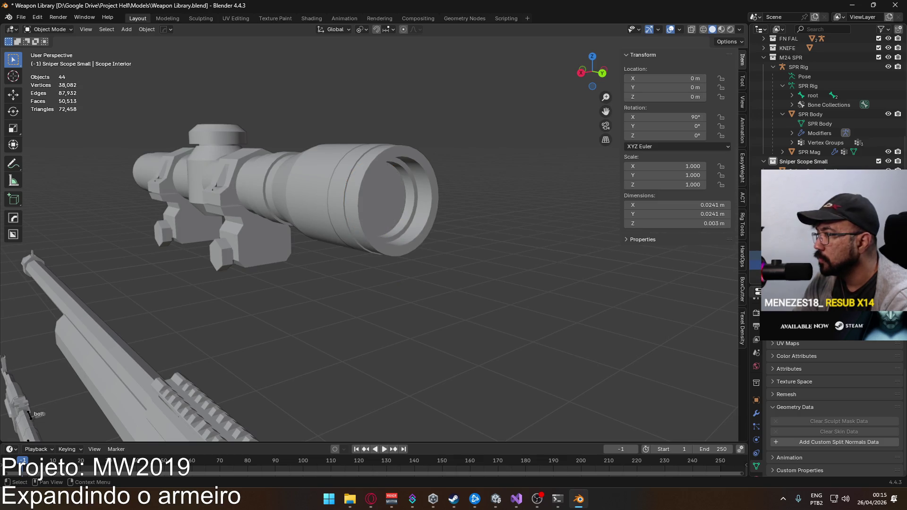
{"action": "key", "text": "ctrl+z"}
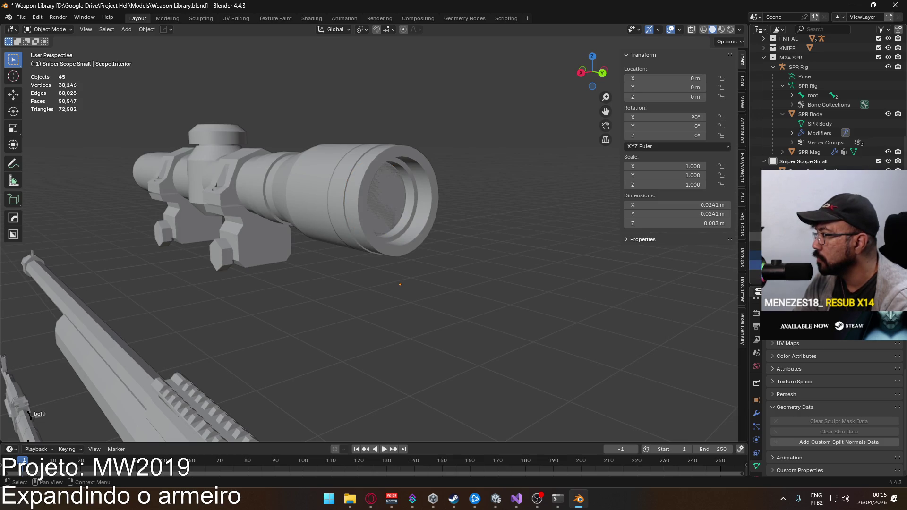
Select the Stencil Mask and show the ACT FBX export tools for Unity
{"action": "left_click", "coordinate": [755, 227]}
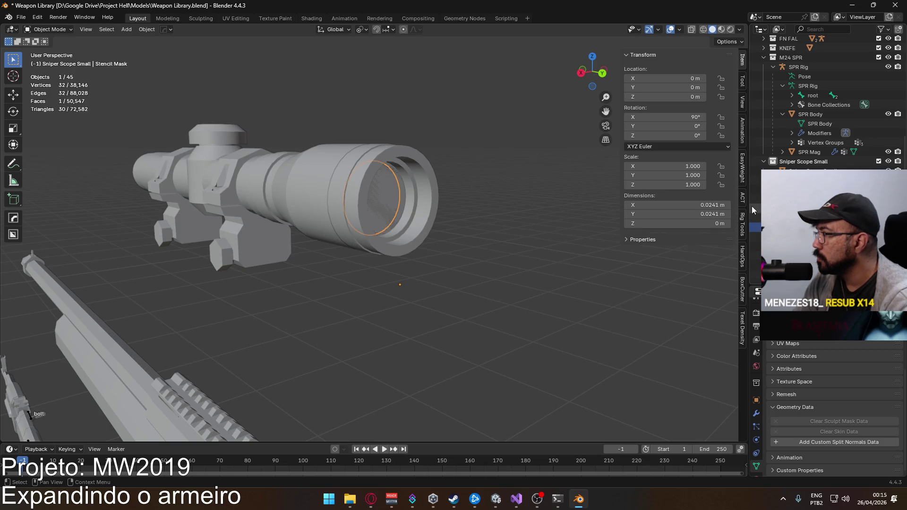
{"action": "left_click", "coordinate": [743, 197]}
{"action": "scroll", "coordinate": [703, 295], "scroll_direction": "up", "scroll_amount": 5}
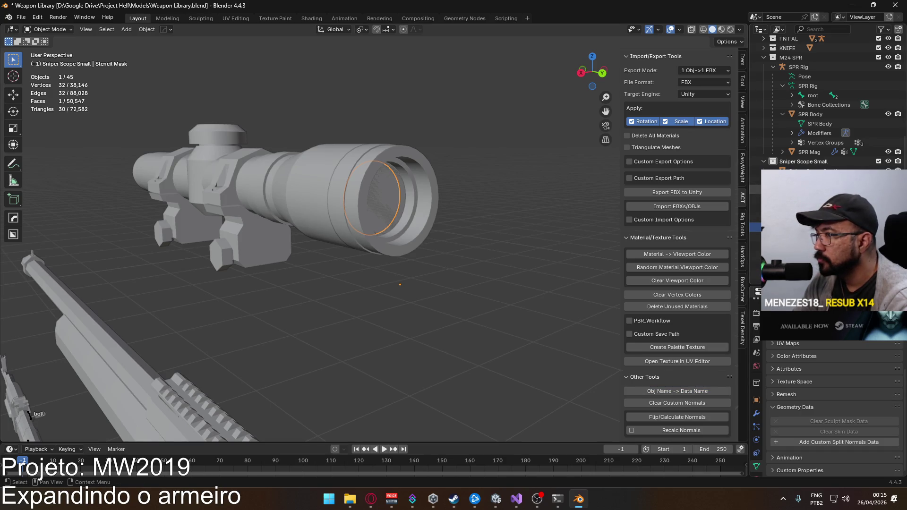
Select the whole sniper scope and save the weapon library file
{"action": "left_click", "coordinate": [804, 190]}
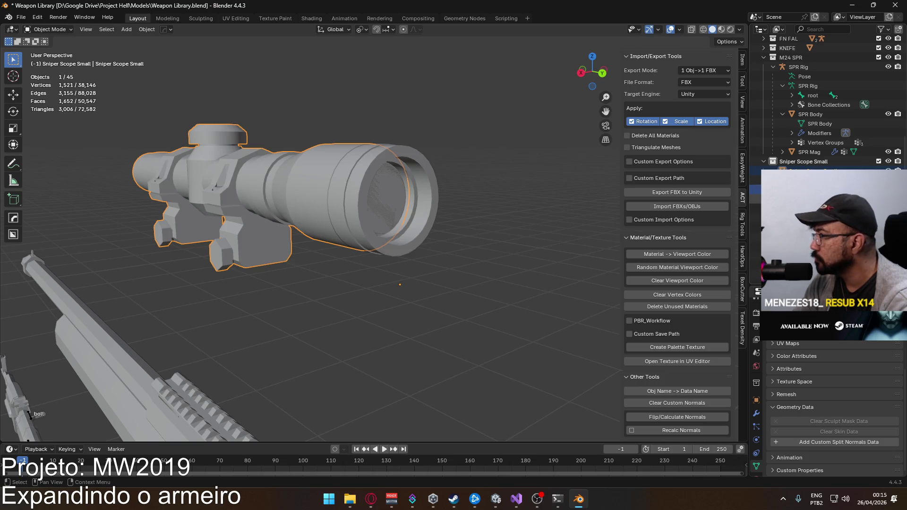
{"action": "scroll", "coordinate": [813, 104], "scroll_direction": "up", "scroll_amount": 5}
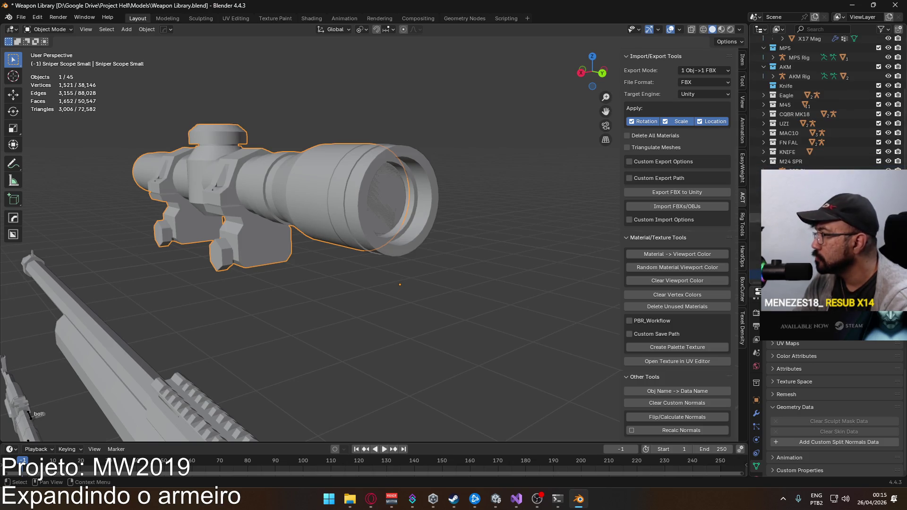
{"action": "scroll", "coordinate": [370, 217], "scroll_direction": "down", "scroll_amount": 3}
{"action": "left_click_drag", "start_coordinate": [207, 165], "coordinate": [420, 249]}
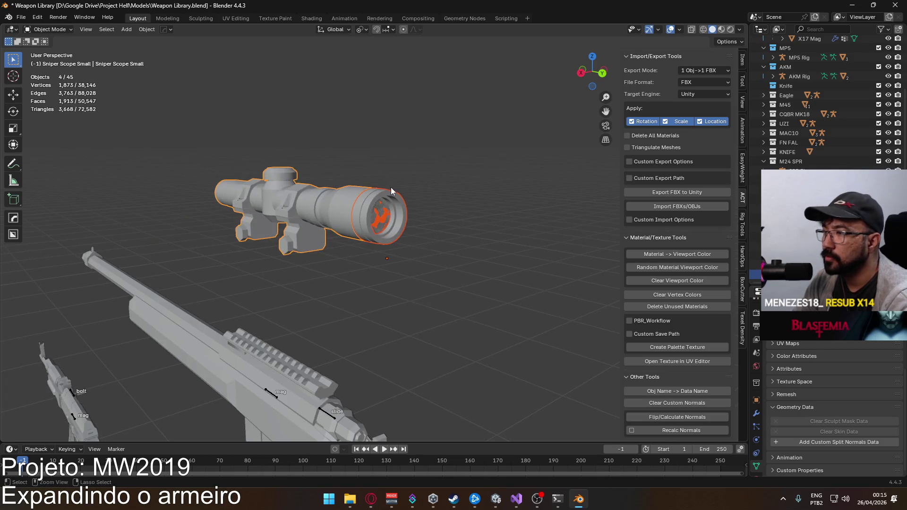
{"action": "key", "text": "ctrl+s"}
Export Armature and Mesh only, without animation, to Models as Attachment Sniper Scope Small.fbx
{"action": "left_click", "coordinate": [21, 17]}
{"action": "mouse_move", "coordinate": [82, 162]}
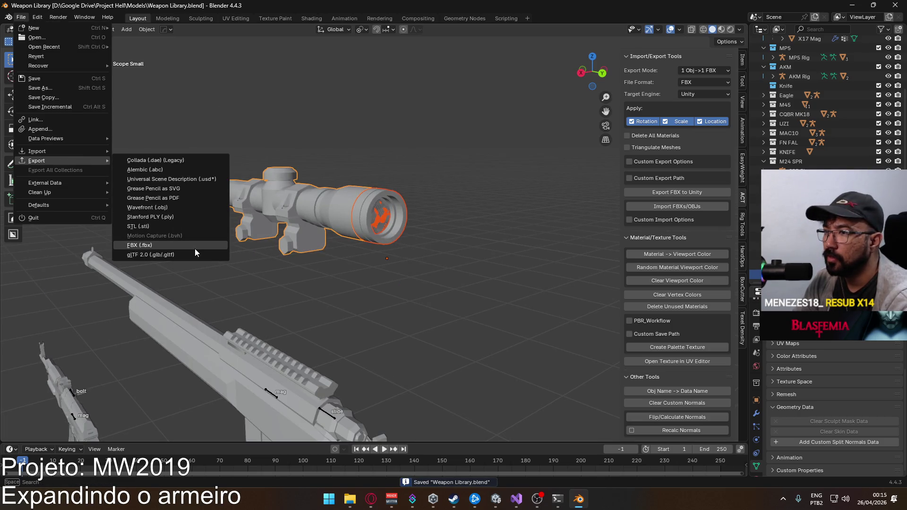
{"action": "left_click", "coordinate": [195, 245]}
{"action": "left_click", "coordinate": [650, 265]}
{"action": "left_click", "coordinate": [650, 275], "text": "shift"}
{"action": "scroll", "coordinate": [633, 293], "scroll_direction": "down", "scroll_amount": 5}
{"action": "left_click", "coordinate": [608, 345]}
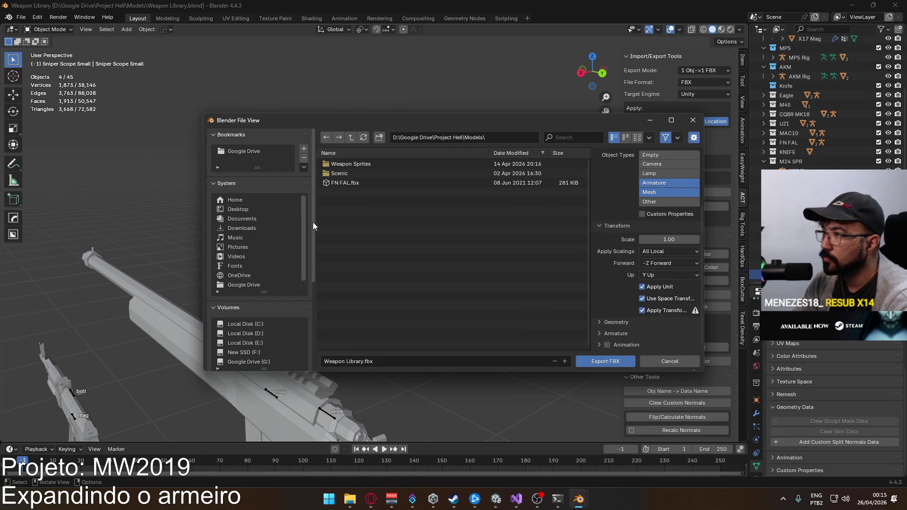
{"action": "scroll", "coordinate": [273, 302], "scroll_direction": "down", "scroll_amount": 5}
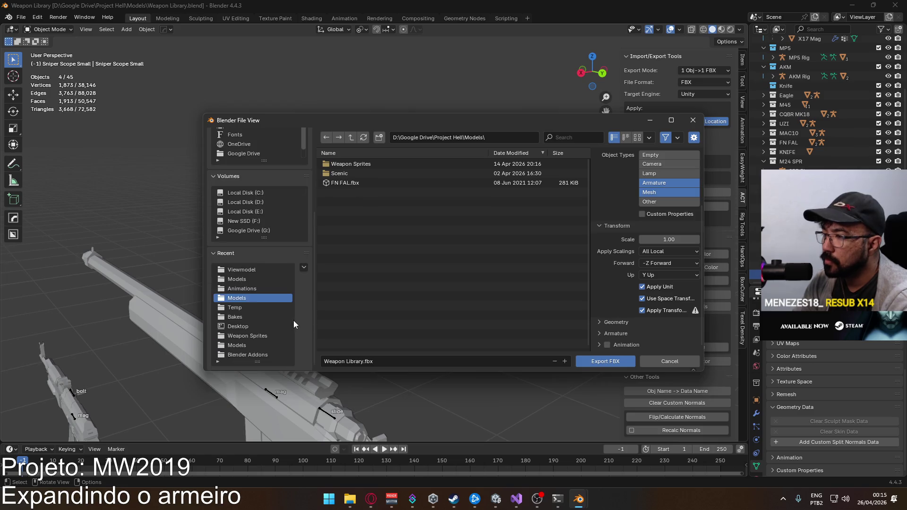
{"action": "left_click", "coordinate": [247, 279]}
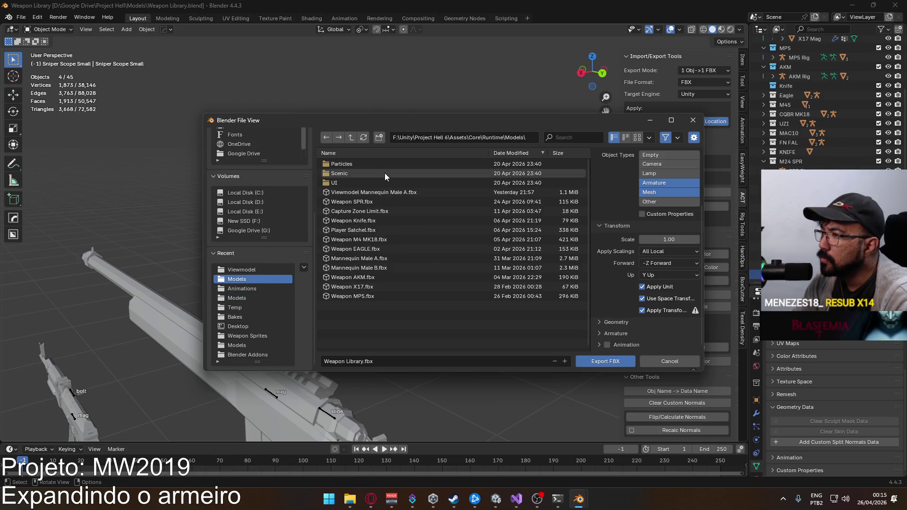
{"action": "left_click", "coordinate": [356, 362]}
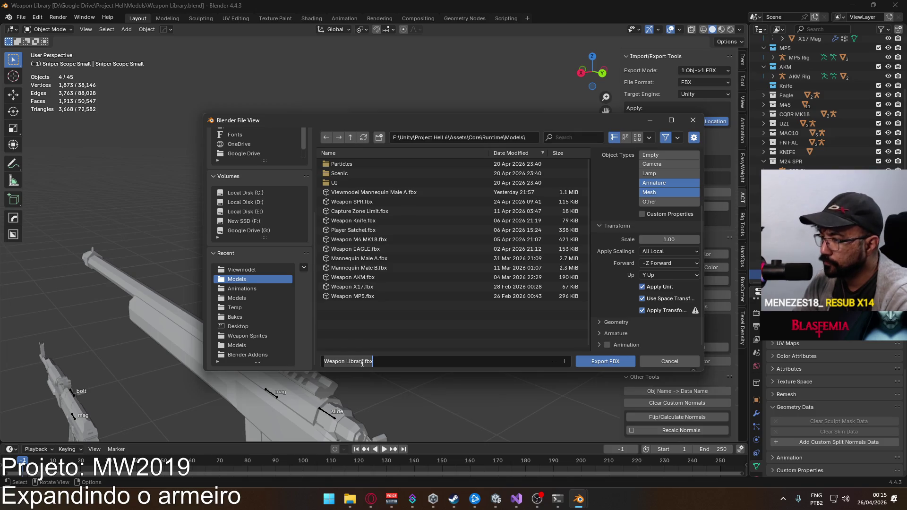
{"action": "type", "text": "Attay"}
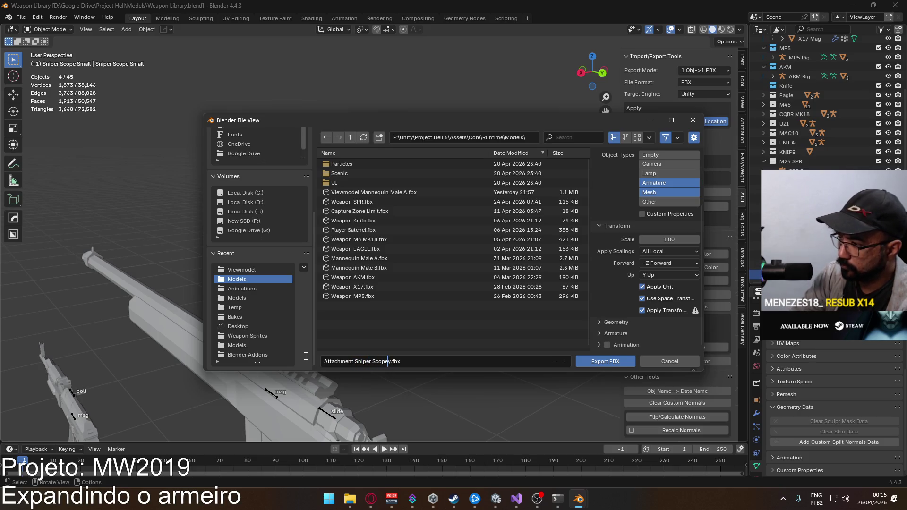
{"action": "key", "text": "Return"}
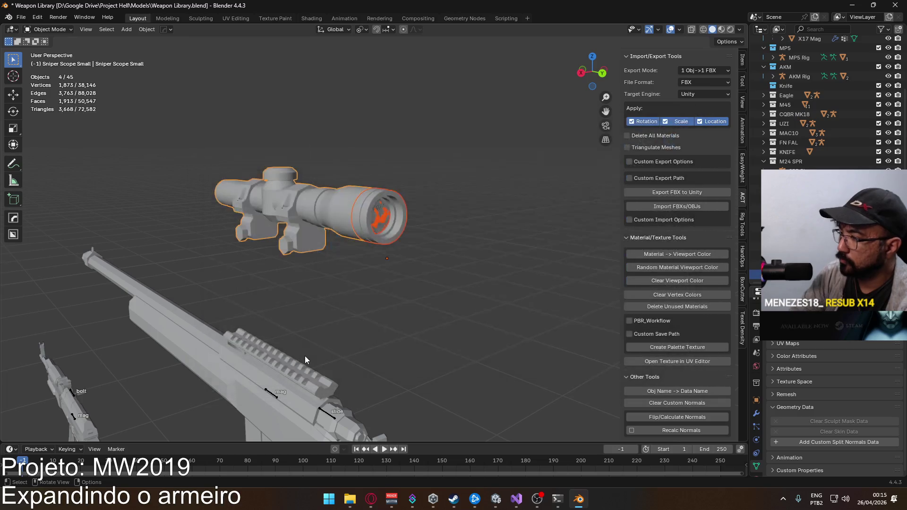
In Unity, place Attachment Sniper Scope Small into the scene and lift it above the ground
{"action": "left_click", "coordinate": [496, 499]}
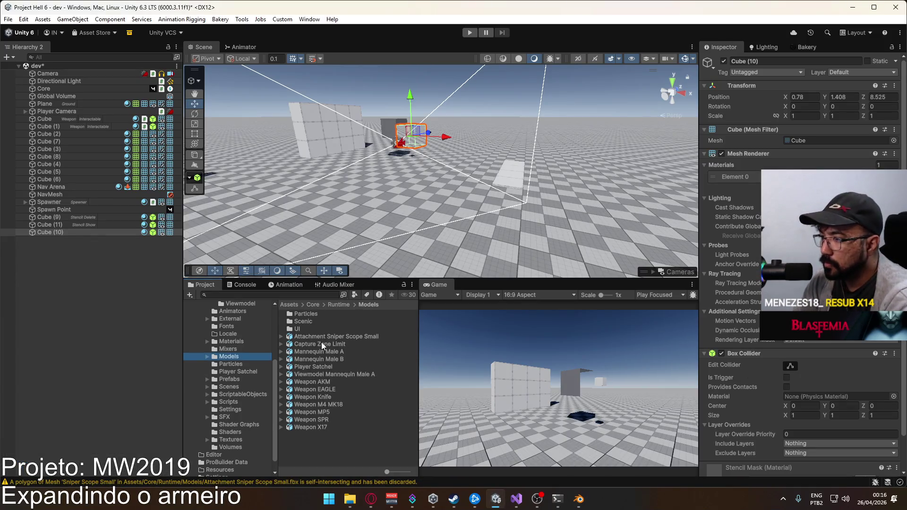
{"action": "left_click_drag", "start_coordinate": [315, 336], "coordinate": [469, 197]}
{"action": "mouse_move", "coordinate": [451, 233]}
{"action": "left_mouse_down"}
{"action": "mouse_move", "coordinate": [452, 166]}
{"action": "mouse_move", "coordinate": [438, 156]}
{"action": "mouse_move", "coordinate": [569, 162]}
{"action": "mouse_move", "coordinate": [178, 222]}
{"action": "left_mouse_up"}
Expand the scope in the Hierarchy and give its Stencil Mask the Stencil Mask material
{"action": "left_click", "coordinate": [25, 240]}
{"action": "left_click", "coordinate": [38, 247]}
{"action": "left_click", "coordinate": [32, 248]}
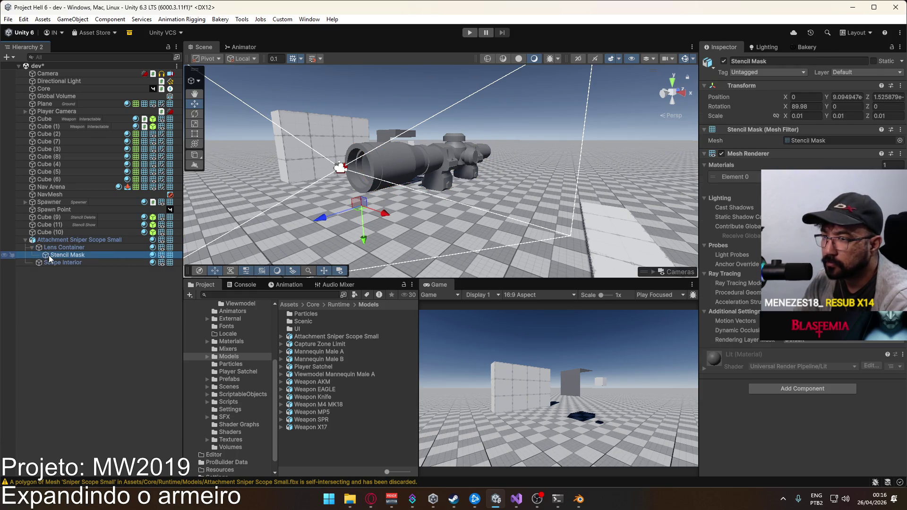
{"action": "left_click", "coordinate": [49, 256]}
{"action": "left_click", "coordinate": [901, 176]}
{"action": "type", "text": "ste"}
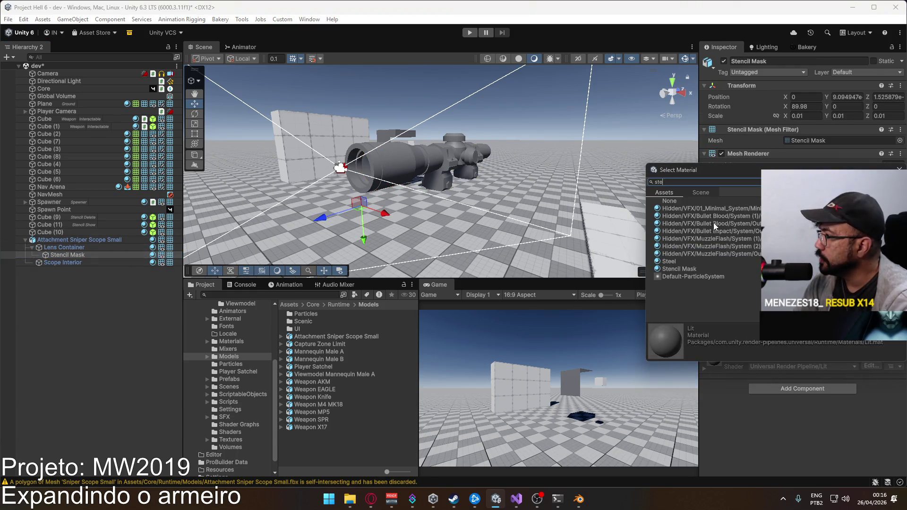
{"action": "double_click", "coordinate": [679, 269]}
Look down the scope and disable the Lens Container with its stencil mask
{"action": "left_click_drag", "start_coordinate": [686, 269], "coordinate": [494, 196]}
{"action": "left_click", "coordinate": [407, 186]}
{"action": "left_click", "coordinate": [407, 186]}
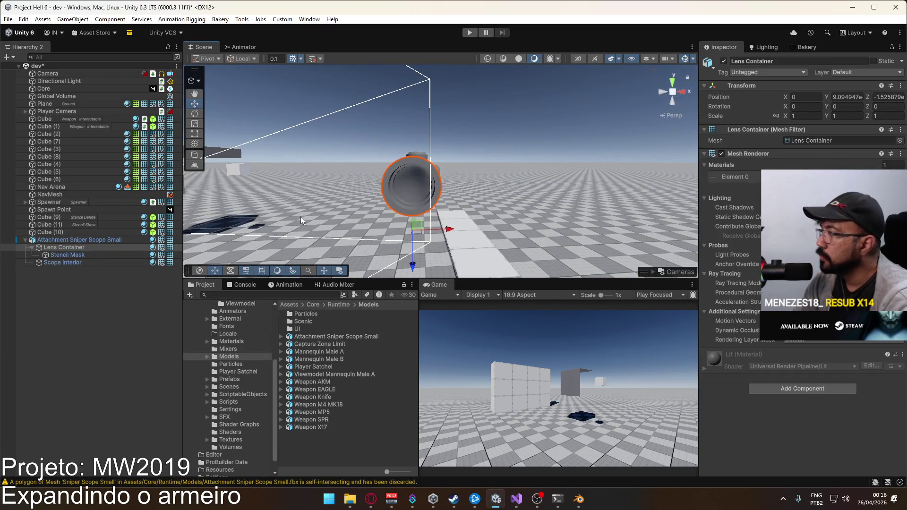
{"action": "left_click", "coordinate": [78, 260]}
{"action": "left_click", "coordinate": [71, 247]}
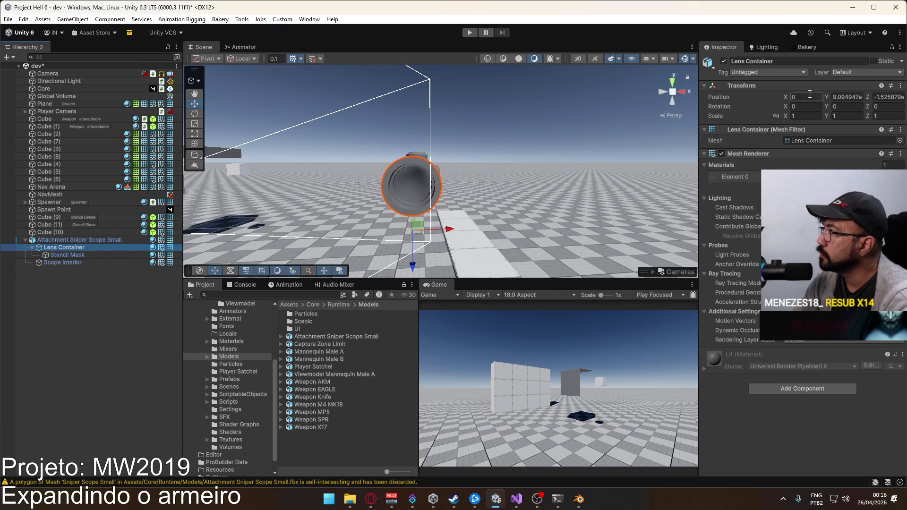
{"action": "left_click", "coordinate": [725, 61]}
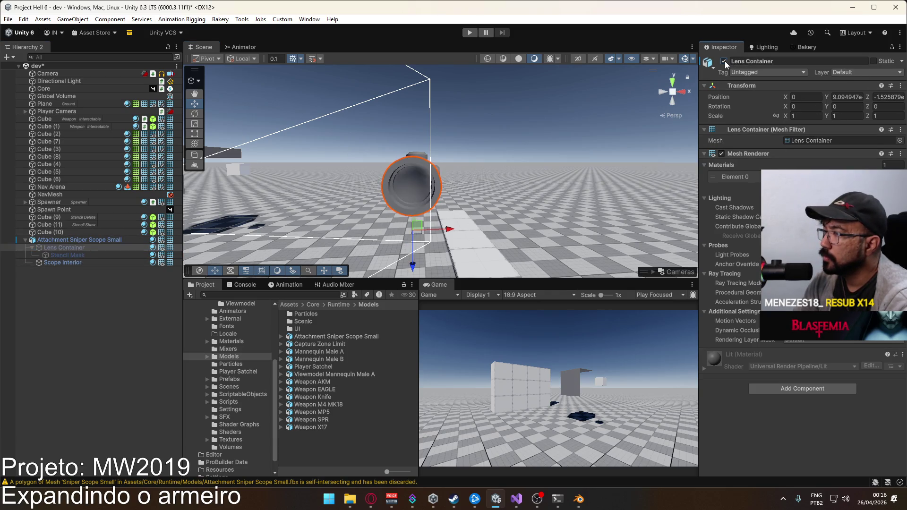
Disable the Scope Interior, reselect the Stencil Mask and inspect it, then return to Blender
{"action": "left_click", "coordinate": [56, 263]}
{"action": "left_click", "coordinate": [725, 61]}
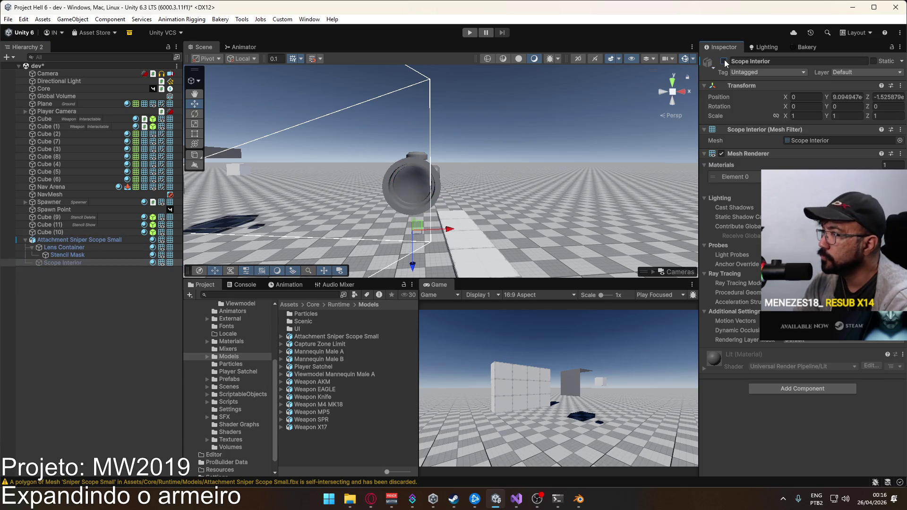
{"action": "left_click", "coordinate": [725, 62]}
{"action": "left_click", "coordinate": [724, 61]}
{"action": "left_click", "coordinate": [78, 256]}
{"action": "left_click_drag", "start_coordinate": [265, 213], "coordinate": [410, 215]}
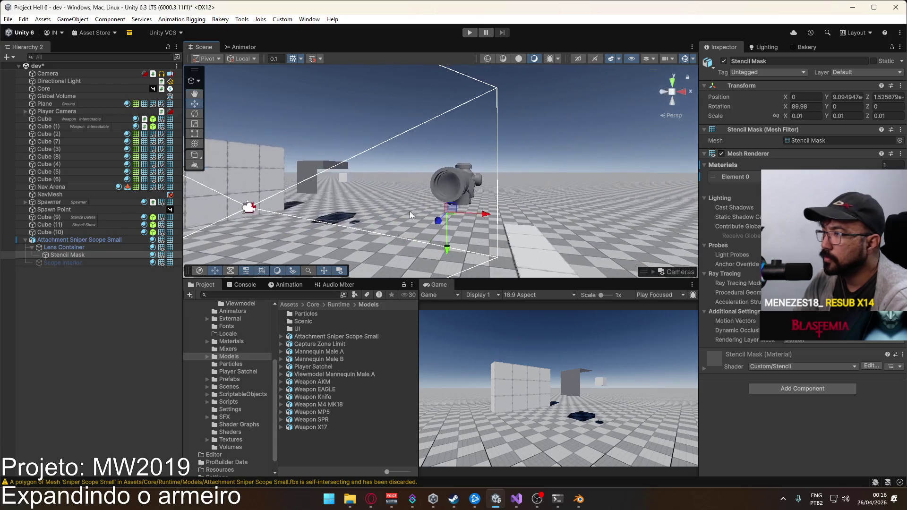
{"action": "left_click", "coordinate": [579, 499]}
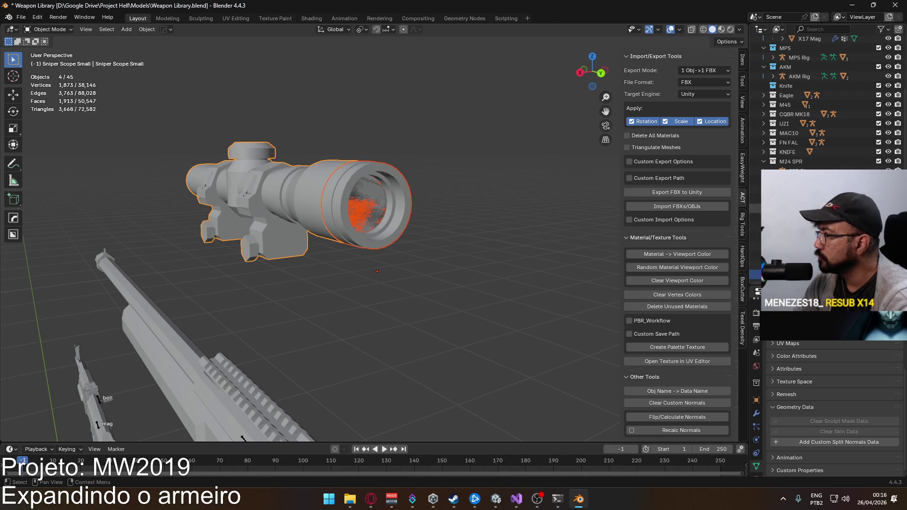
Cycle through the overlapping scope parts to select the Stencil Mask ring and enter Edit Mode
{"action": "left_click", "coordinate": [376, 197]}
{"action": "left_click", "coordinate": [375, 198]}
{"action": "left_click", "coordinate": [376, 197]}
{"action": "left_click", "coordinate": [375, 197]}
{"action": "left_click", "coordinate": [376, 198]}
{"action": "left_click", "coordinate": [375, 198]}
{"action": "key", "text": "Tab"}
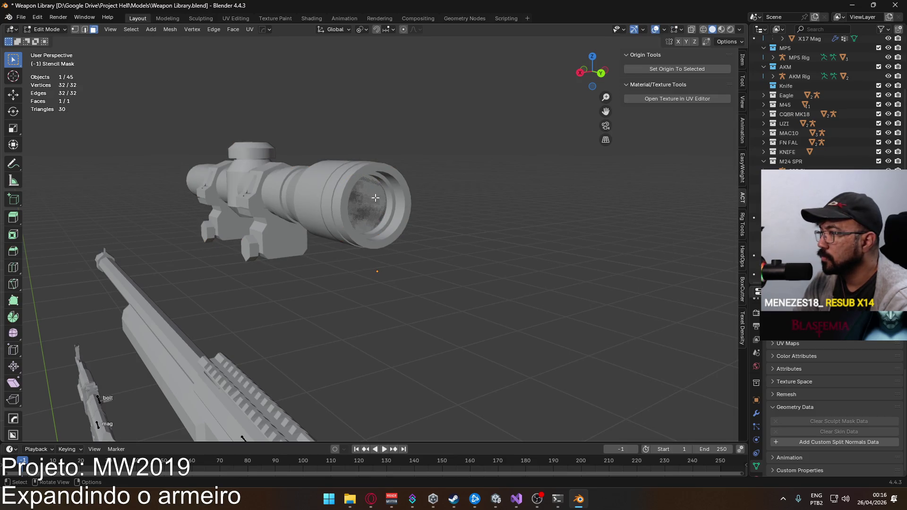
Turn on X-ray to see through to the Stencil Mask's lens face
{"action": "scroll", "coordinate": [375, 198], "scroll_direction": "down", "scroll_amount": 3}
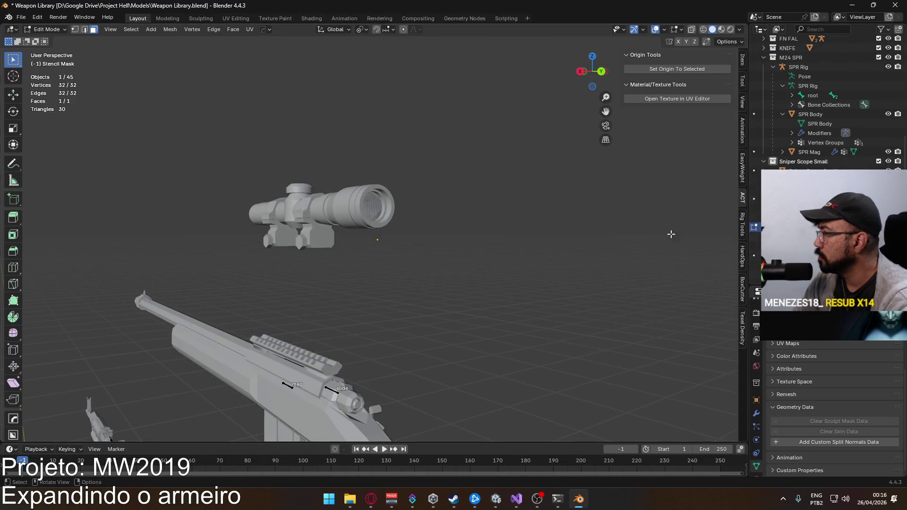
{"action": "scroll", "coordinate": [390, 206], "scroll_direction": "up", "scroll_amount": 3}
{"action": "key", "text": "alt+z"}
{"action": "right_click", "coordinate": [396, 203]}
{"action": "scroll", "coordinate": [375, 173], "scroll_direction": "up", "scroll_amount": 1}
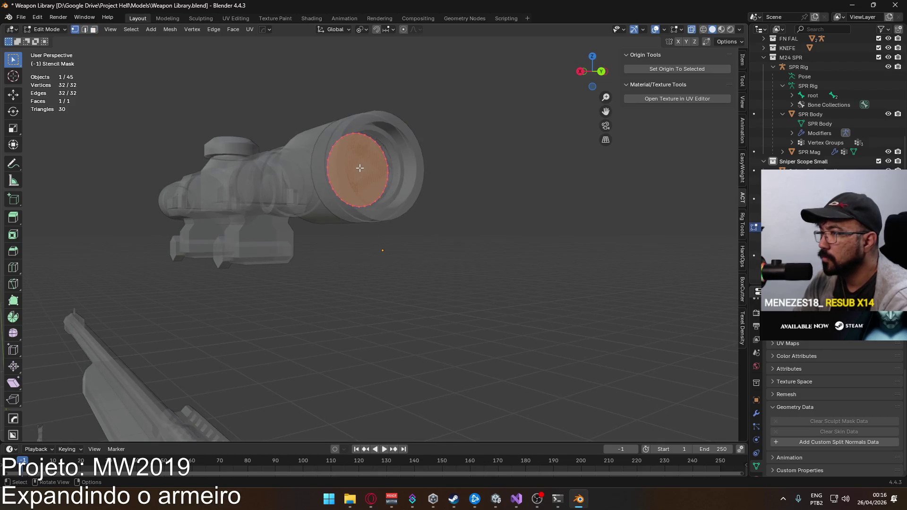
Snap the 3D cursor to the lens face centre and return to Object Mode
{"action": "key", "text": "q"}
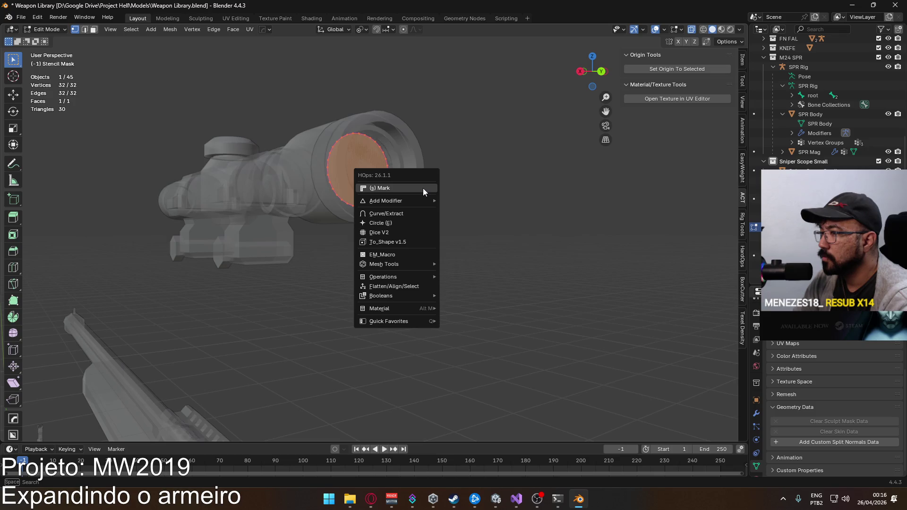
{"action": "right_click", "coordinate": [386, 147]}
{"action": "mouse_move", "coordinate": [386, 147]}
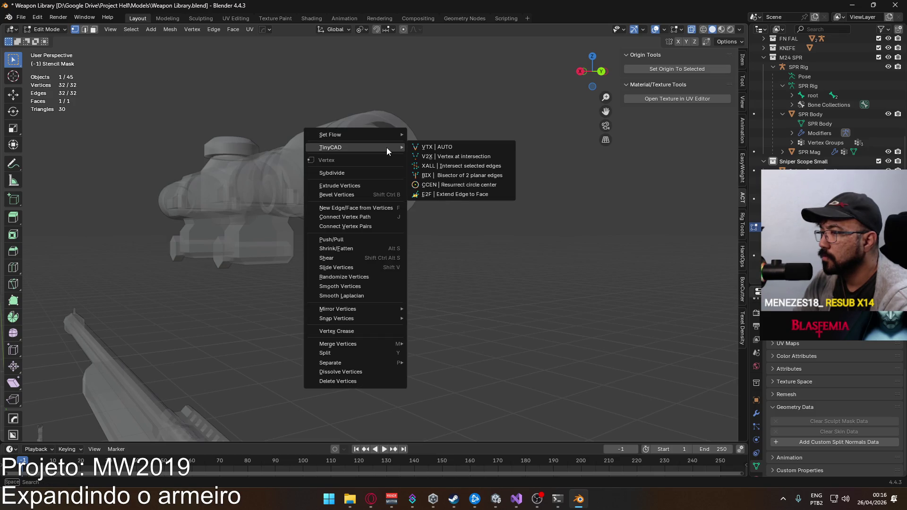
{"action": "key", "text": "q"}
{"action": "key", "text": "Escape"}
{"action": "key", "text": "q"}
{"action": "key", "text": "Escape"}
{"action": "key", "text": "q"}
{"action": "left_click", "coordinate": [457, 426]}
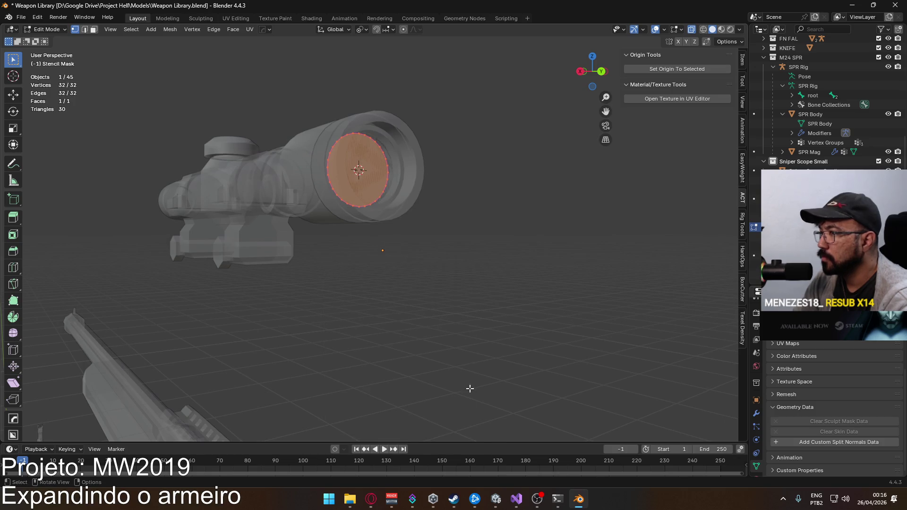
{"action": "key", "text": "Tab"}
Move the Stencil Mask and Lens Container origins to the 3D cursor
{"action": "key", "text": "q"}
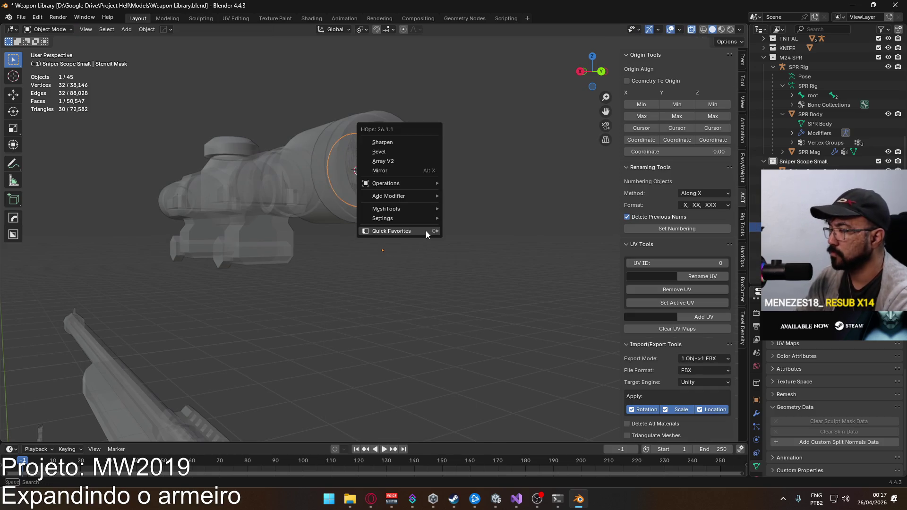
{"action": "mouse_move", "coordinate": [426, 230]}
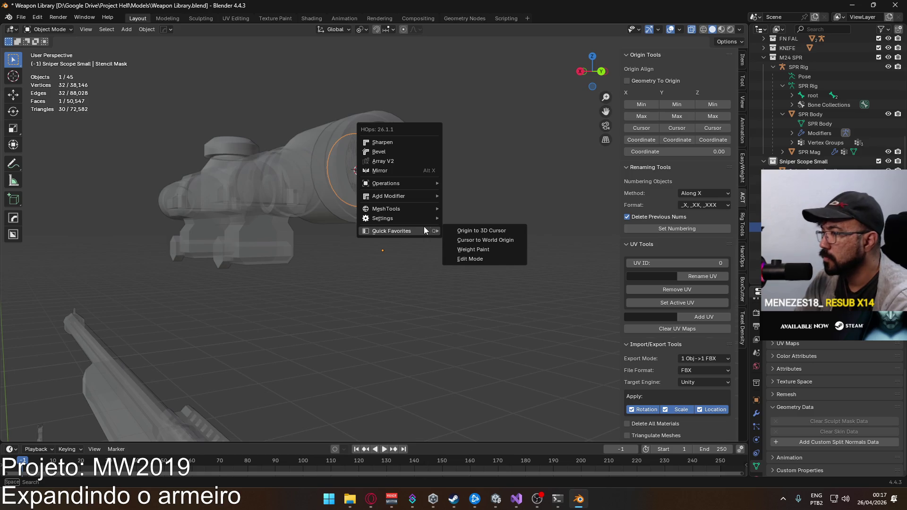
{"action": "left_click", "coordinate": [501, 231]}
{"action": "mouse_move", "coordinate": [405, 169]}
{"action": "left_mouse_down"}
{"action": "mouse_move", "coordinate": [390, 184]}
{"action": "mouse_move", "coordinate": [422, 177]}
{"action": "mouse_move", "coordinate": [411, 183]}
{"action": "left_mouse_up"}
{"action": "left_click", "coordinate": [422, 183]}
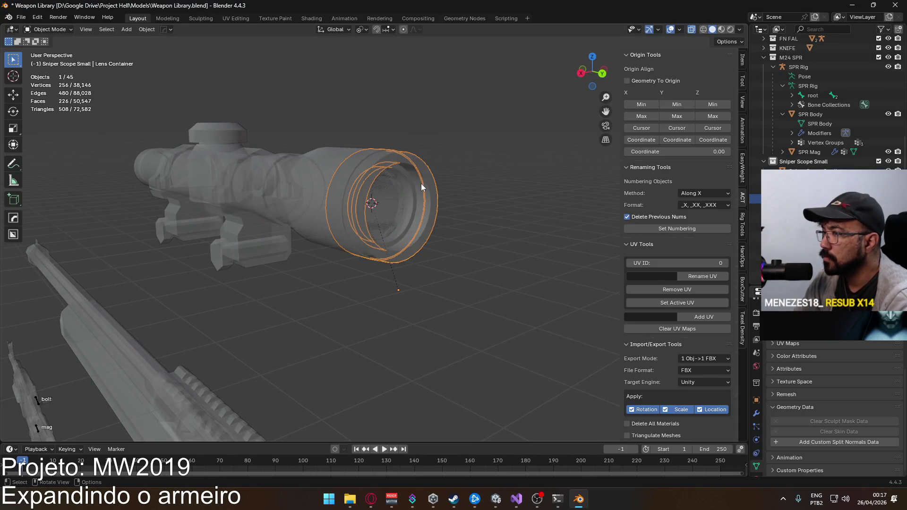
{"action": "key", "text": "q"}
{"action": "mouse_move", "coordinate": [421, 183]}
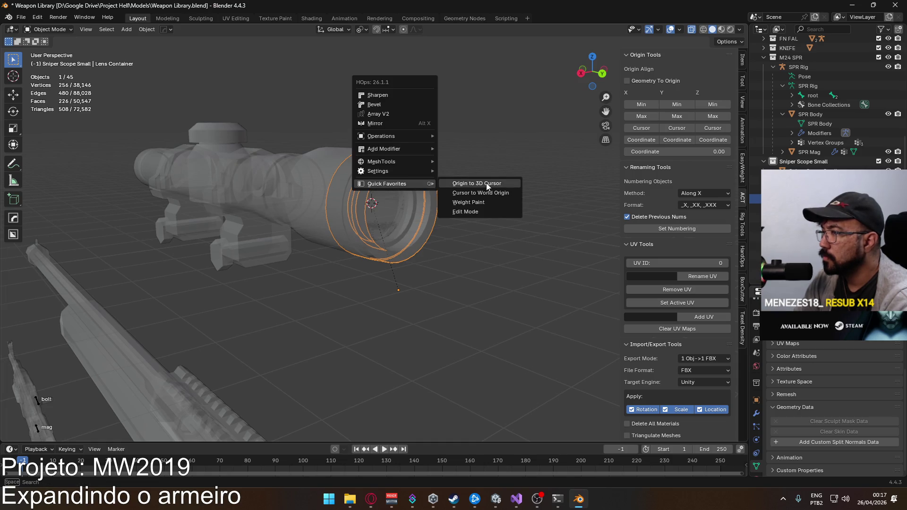
{"action": "left_click", "coordinate": [486, 183]}
Select all four scope objects, save, and re-export them over Attachment Sniper Scope Small.fbx
{"action": "left_click", "coordinate": [462, 203]}
{"action": "scroll", "coordinate": [458, 213], "scroll_direction": "down", "scroll_amount": 3}
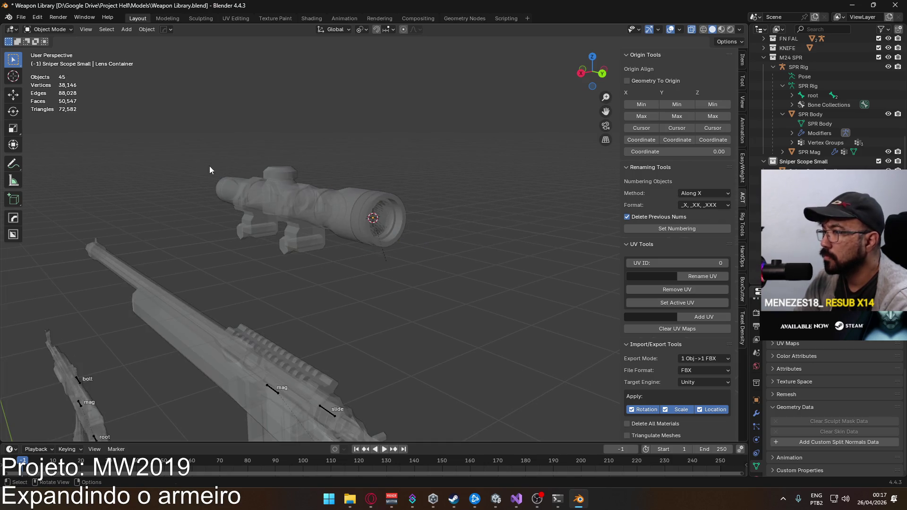
{"action": "left_click_drag", "start_coordinate": [197, 163], "coordinate": [440, 279]}
{"action": "key", "text": "ctrl+s"}
{"action": "left_click", "coordinate": [21, 17]}
{"action": "mouse_move", "coordinate": [71, 161]}
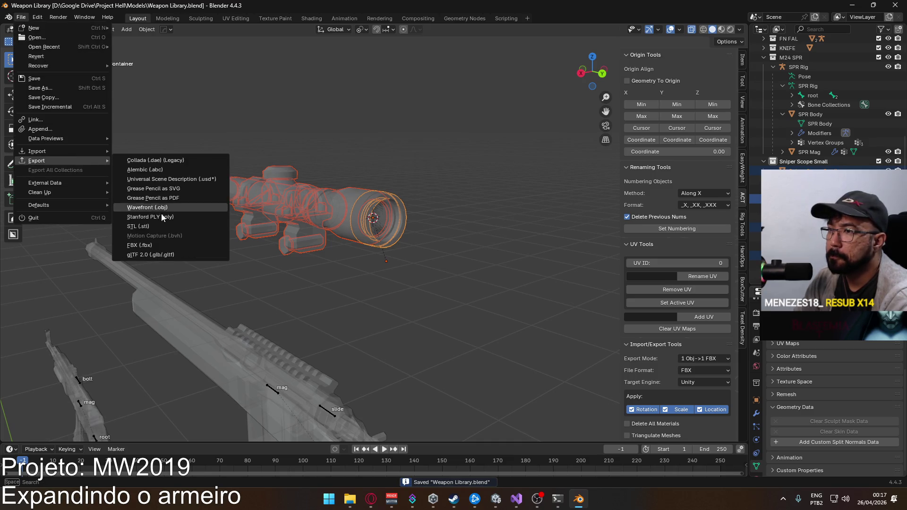
{"action": "left_click", "coordinate": [170, 243]}
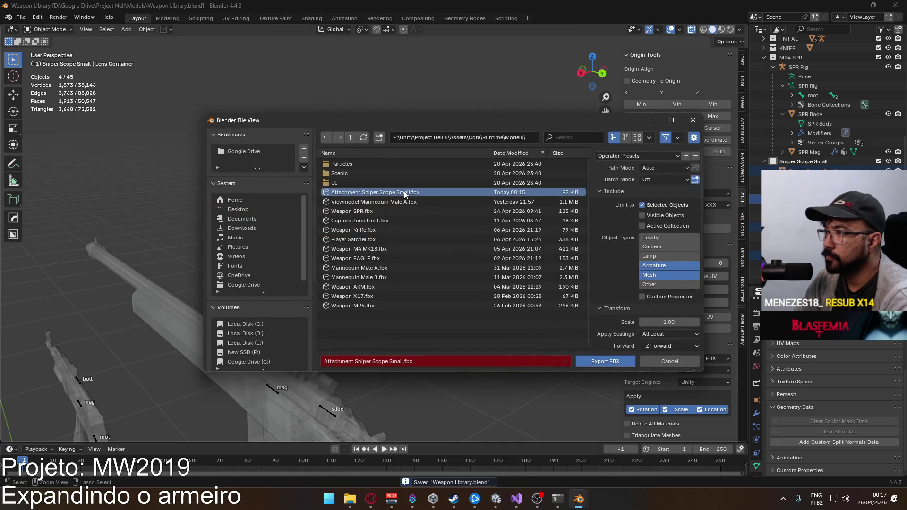
{"action": "double_click", "coordinate": [404, 190]}
{"action": "key", "text": "alt+Tab"}
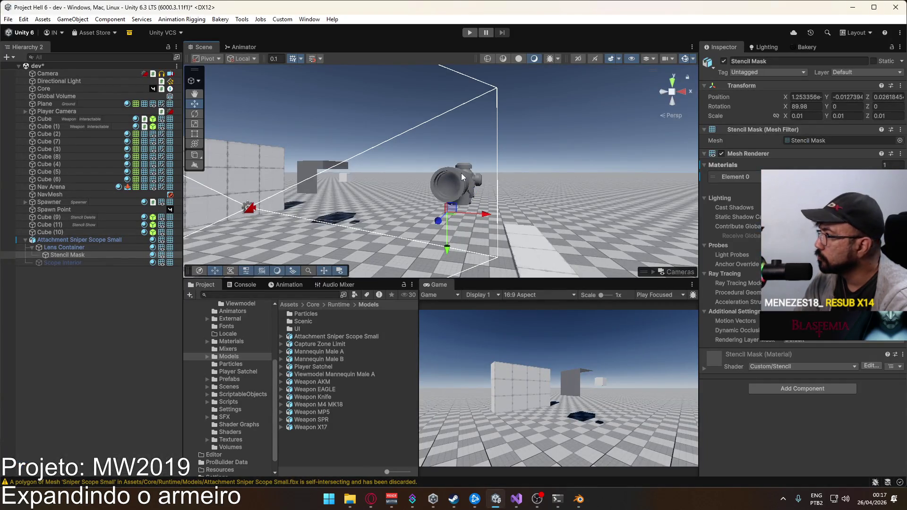
Inspect the imported Lens Container and Stencil Mask from a side-on angle
{"action": "left_click", "coordinate": [486, 181]}
{"action": "left_click", "coordinate": [486, 180]}
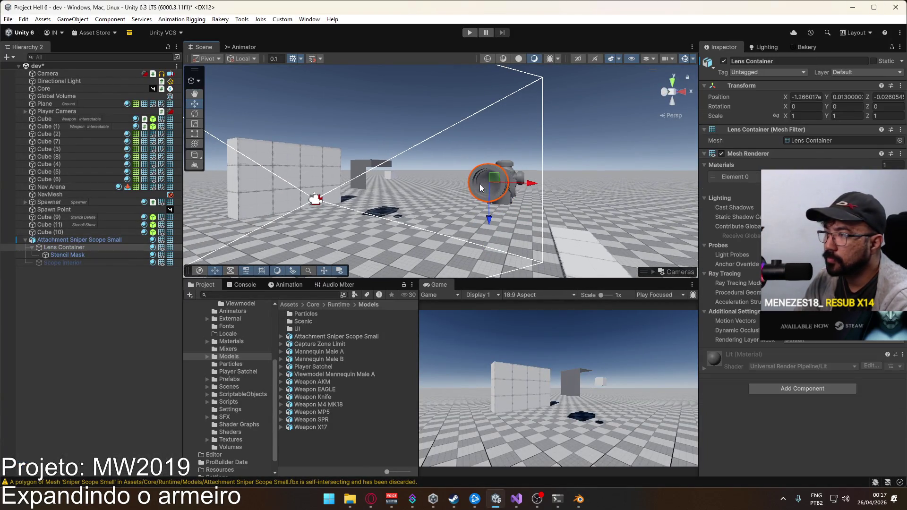
{"action": "left_click", "coordinate": [485, 187]}
{"action": "left_click_drag", "start_coordinate": [484, 189], "coordinate": [280, 238]}
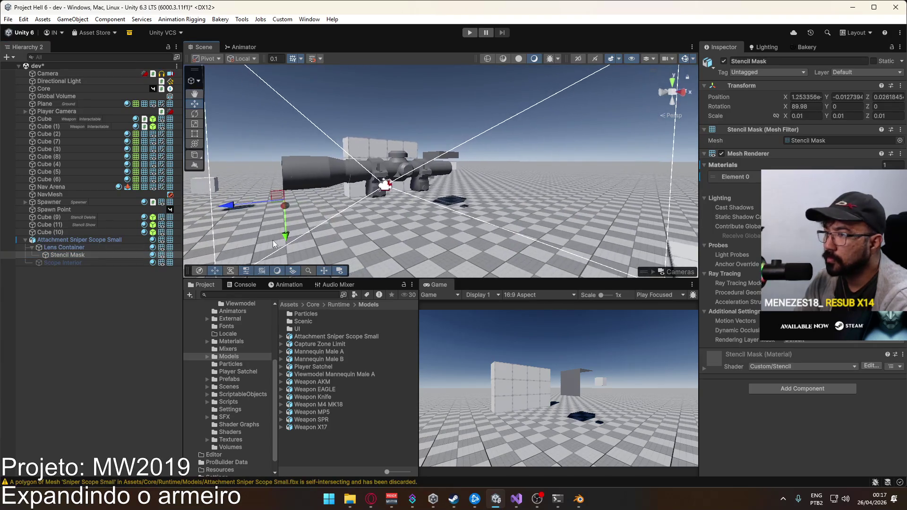
{"action": "key", "text": "alt+Tab"}
{"action": "key", "text": "alt+Tab"}
{"action": "left_click_drag", "start_coordinate": [331, 189], "coordinate": [453, 189]}
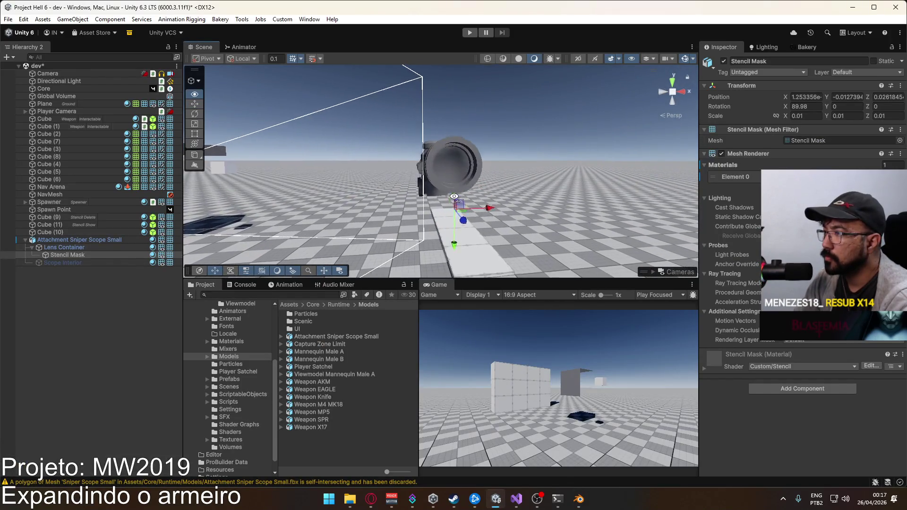
Replace the old scope with a fresh Attachment Sniper Scope Small raised to Y 1.93
{"action": "left_click", "coordinate": [77, 240]}
{"action": "key", "text": "Delete"}
{"action": "left_click_drag", "start_coordinate": [328, 337], "coordinate": [425, 232]}
{"action": "left_click_drag", "start_coordinate": [429, 267], "coordinate": [429, 251]}
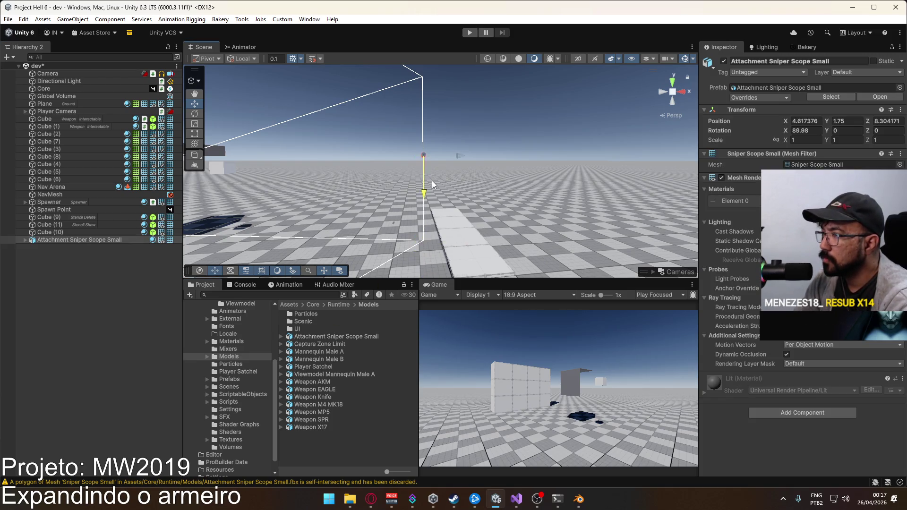
{"action": "key", "text": "f"}
{"action": "mouse_move", "coordinate": [416, 198]}
{"action": "left_mouse_down"}
{"action": "mouse_move", "coordinate": [374, 129]}
{"action": "mouse_move", "coordinate": [303, 156]}
{"action": "left_mouse_up"}
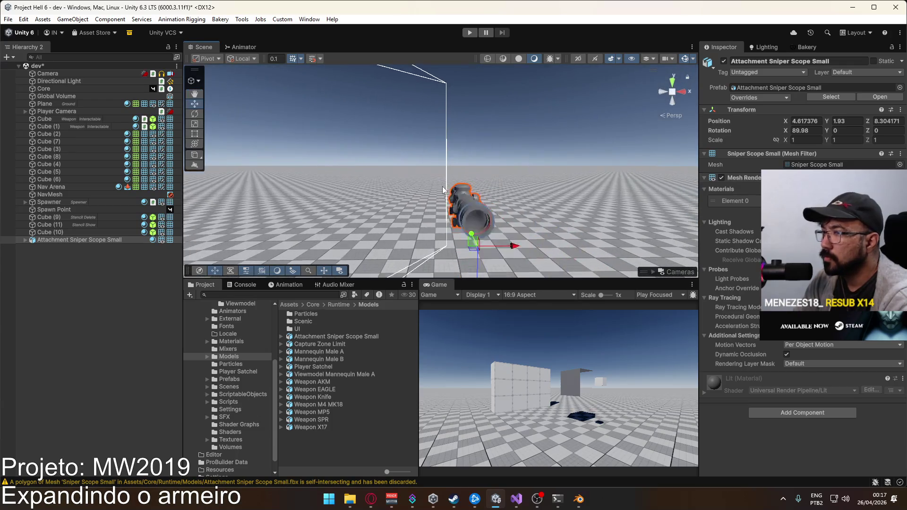
Expand the scope down to its Stencil Mask, then select the Stencil Mask disc in Blender
{"action": "left_click", "coordinate": [25, 240]}
{"action": "left_click", "coordinate": [32, 247]}
{"action": "left_click", "coordinate": [62, 255]}
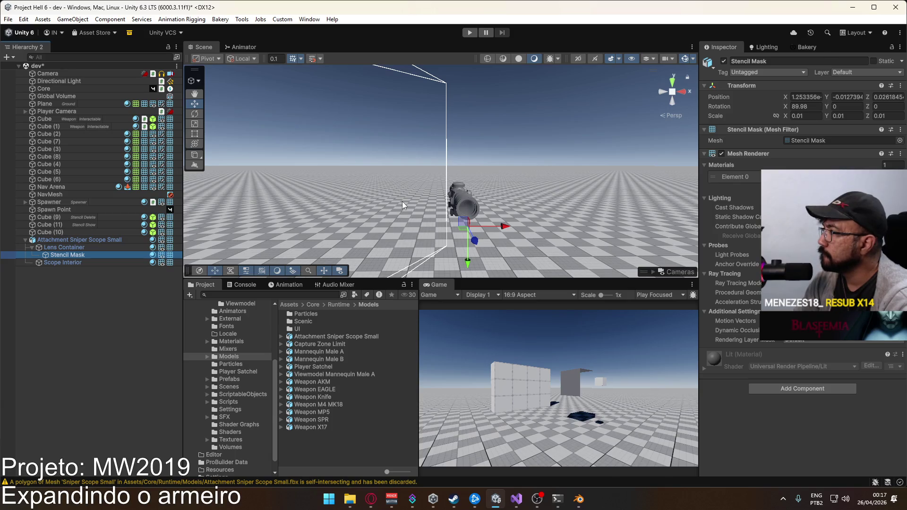
{"action": "key", "text": "alt+Tab"}
{"action": "left_click", "coordinate": [382, 217]}
{"action": "left_click", "coordinate": [382, 220]}
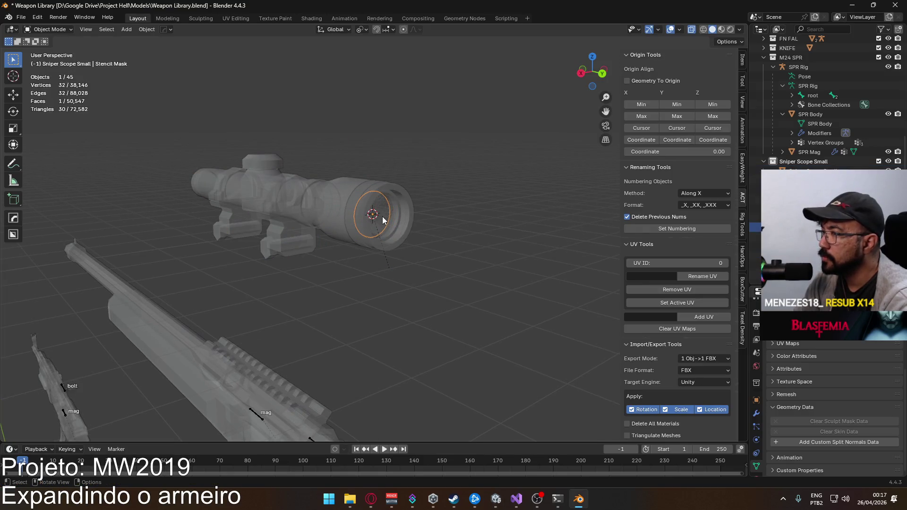
Apply rotation and scale to the four scope parts and save Weapon Library.blend
{"action": "key", "text": "Tab"}
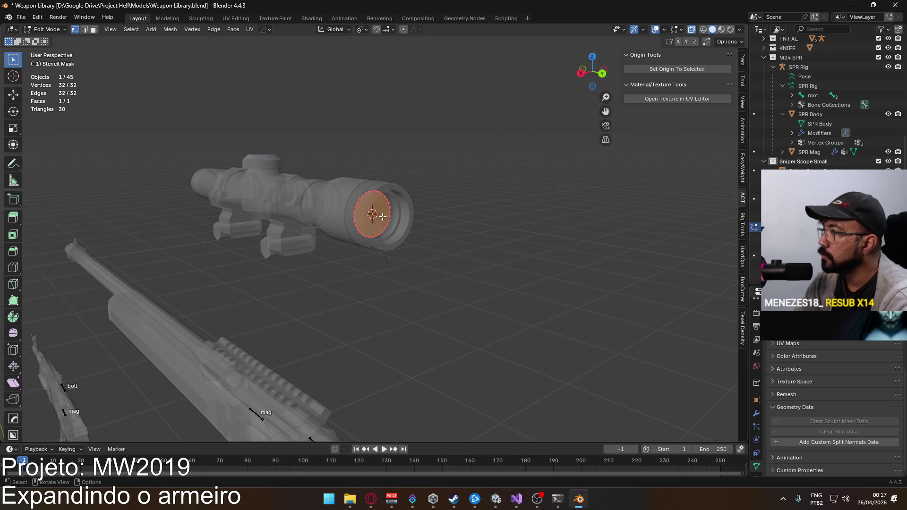
{"action": "key", "text": "Tab"}
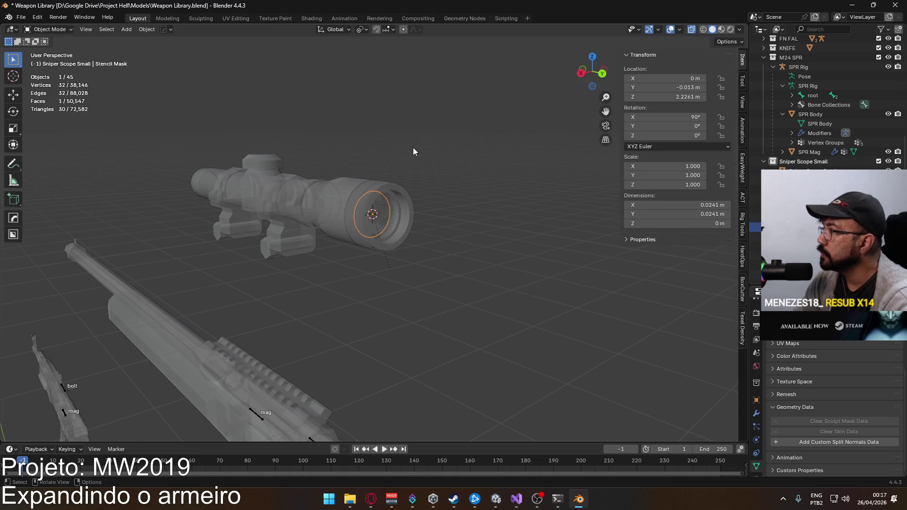
{"action": "left_click_drag", "start_coordinate": [185, 175], "coordinate": [418, 243]}
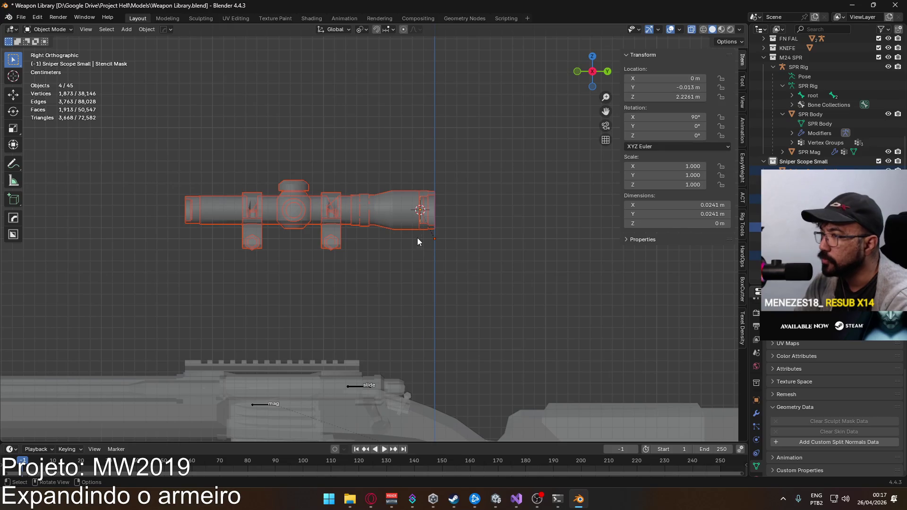
{"action": "key", "text": "ctrl+a"}
{"action": "left_click", "coordinate": [391, 272]}
{"action": "left_click", "coordinate": [463, 240]}
{"action": "key", "text": "ctrl+z"}
{"action": "key", "text": "ctrl+s"}
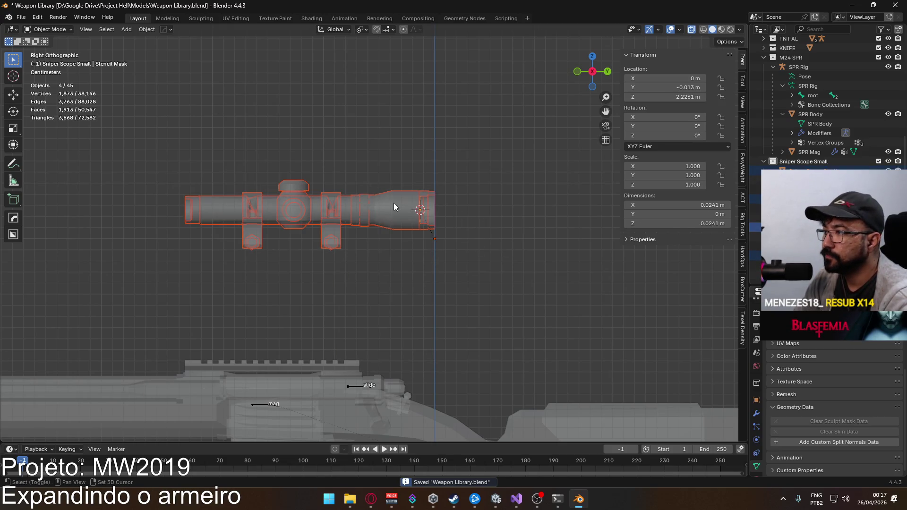
Re-export over Attachment Sniper Scope Small.fbx, then set the Stencil Mask's X rotation to 0 in Unity
{"action": "left_click", "coordinate": [20, 17]}
{"action": "mouse_move", "coordinate": [69, 162]}
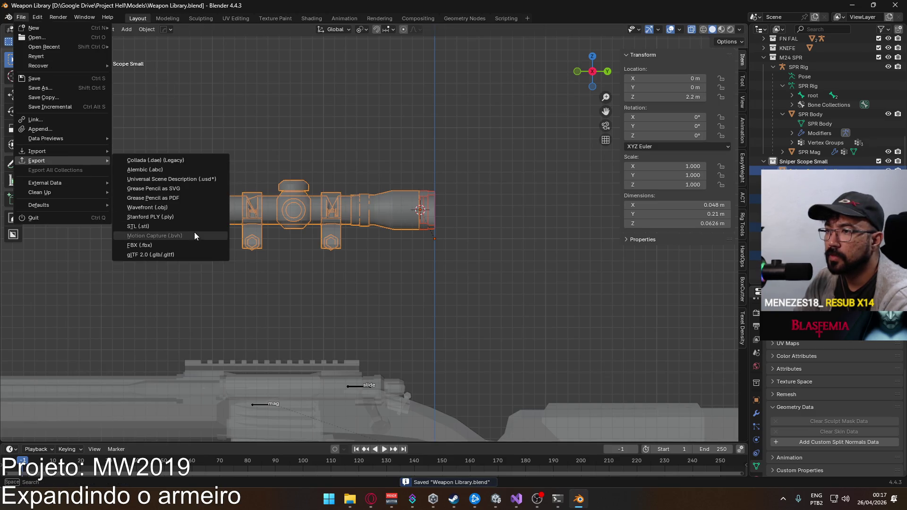
{"action": "left_click", "coordinate": [203, 245]}
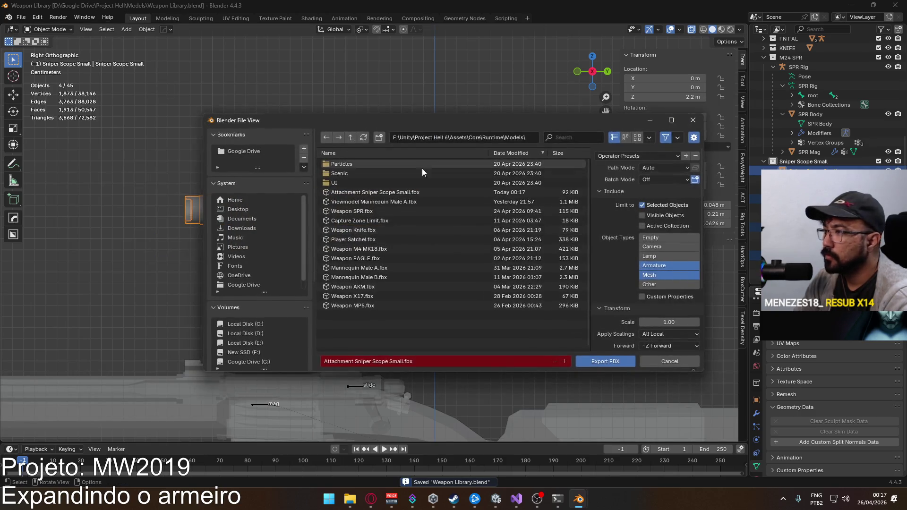
{"action": "double_click", "coordinate": [410, 193]}
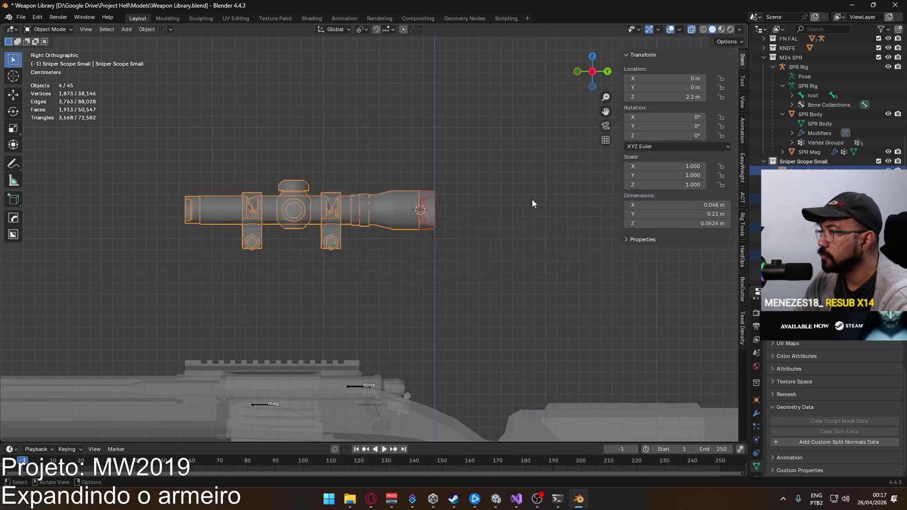
{"action": "key", "text": "alt+Tab"}
{"action": "left_click_drag", "start_coordinate": [469, 208], "coordinate": [378, 194]}
{"action": "type", "text": "0"}
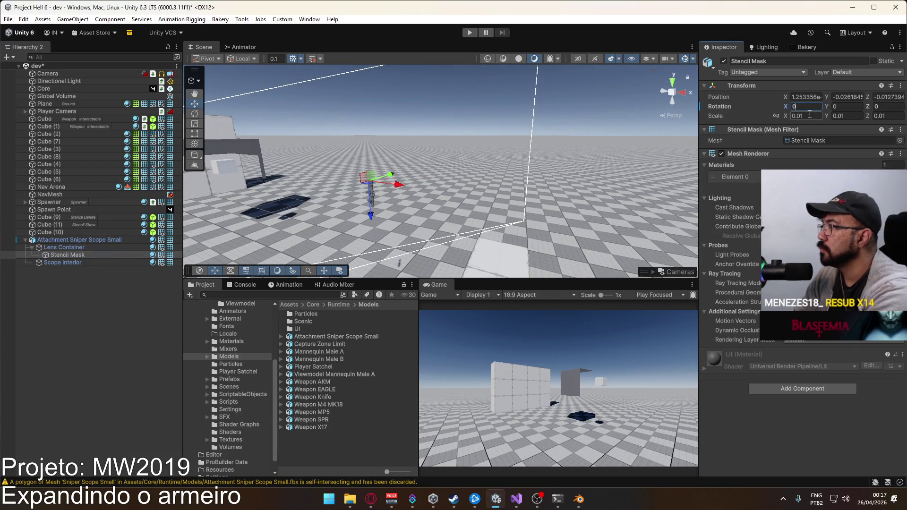
Set the scope instance's Rotation X to 0
{"action": "left_click", "coordinate": [83, 241]}
{"action": "left_click", "coordinate": [803, 130]}
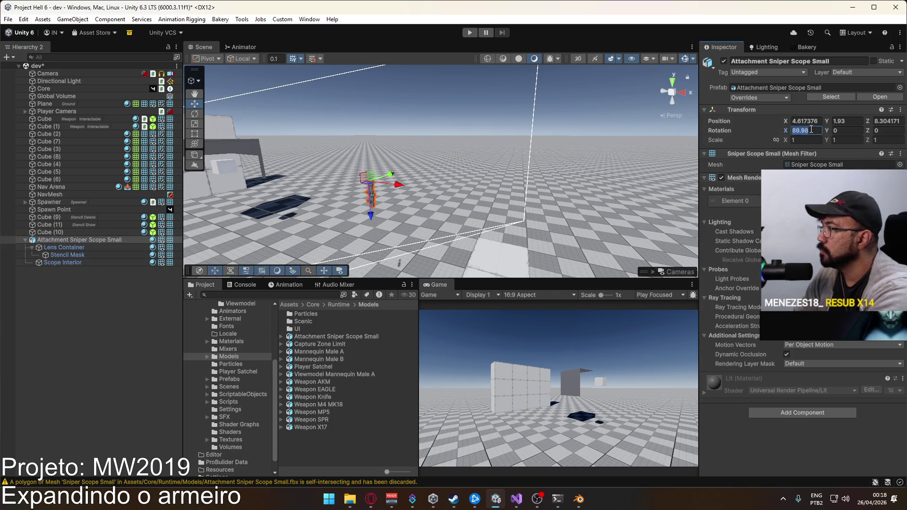
{"action": "type", "text": "0"}
Check the Lens Container, Stencil Mask and Scope Interior transforms, then select the Lens Container in Blender
{"action": "left_click", "coordinate": [64, 248]}
{"action": "left_click", "coordinate": [67, 255]}
{"action": "left_click", "coordinate": [68, 263]}
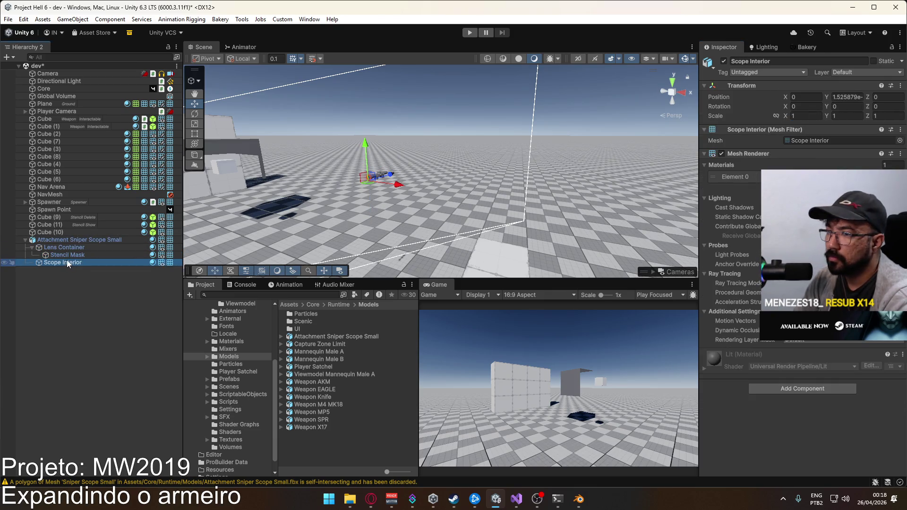
{"action": "key", "text": "alt+Tab"}
{"action": "left_click", "coordinate": [395, 199]}
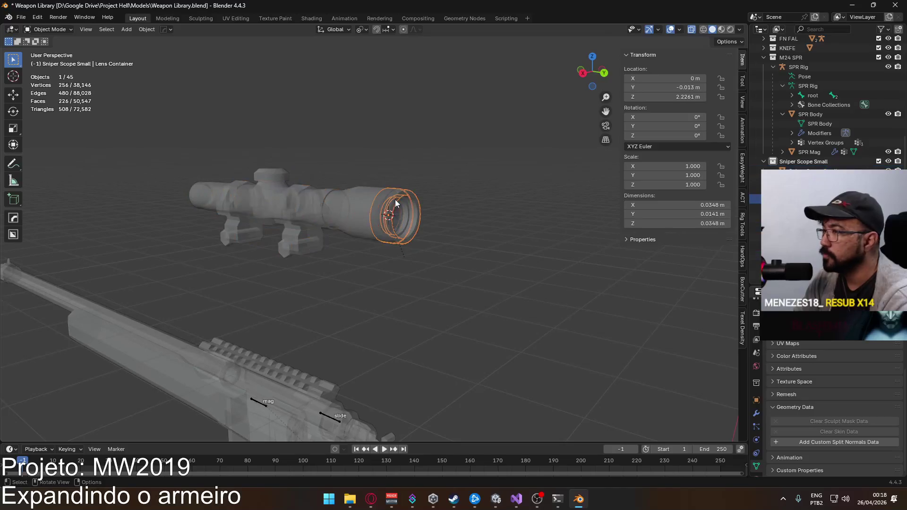
Cycle through the overlapping scope parts to compare origins, ending on Lens Container plus body parts
{"action": "left_click", "coordinate": [408, 206]}
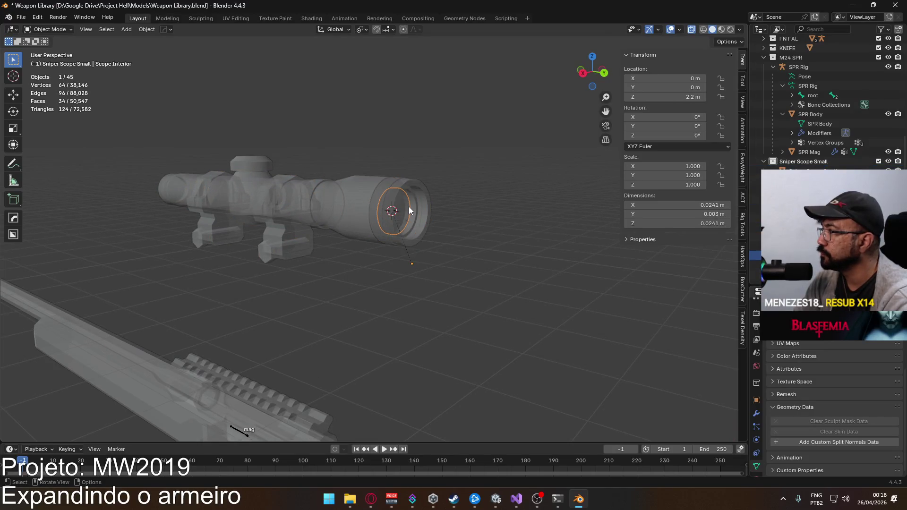
{"action": "left_click", "coordinate": [411, 206]}
{"action": "left_click", "coordinate": [409, 204]}
{"action": "left_click", "coordinate": [412, 199]}
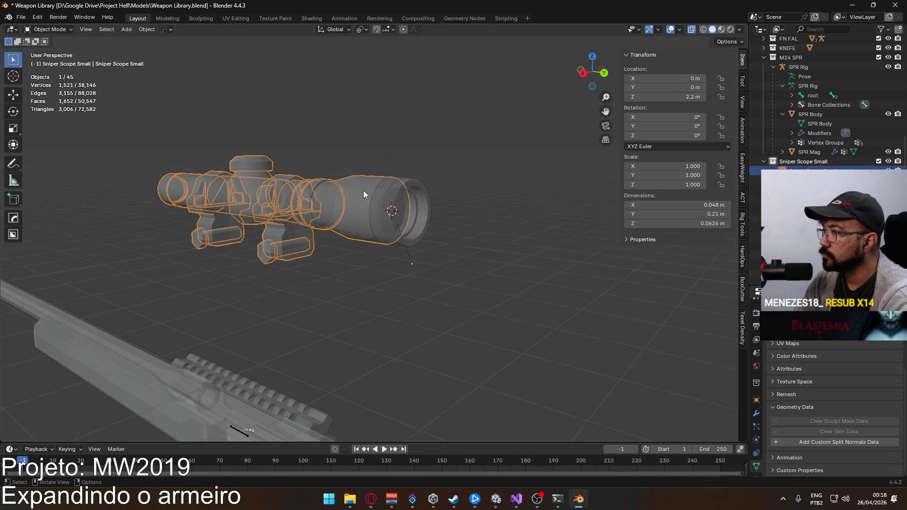
{"action": "left_click", "coordinate": [423, 191]}
{"action": "left_click", "coordinate": [401, 203]}
{"action": "left_click", "coordinate": [404, 206]}
{"action": "left_click", "coordinate": [404, 204]}
{"action": "left_click", "coordinate": [270, 188], "text": "shift"}
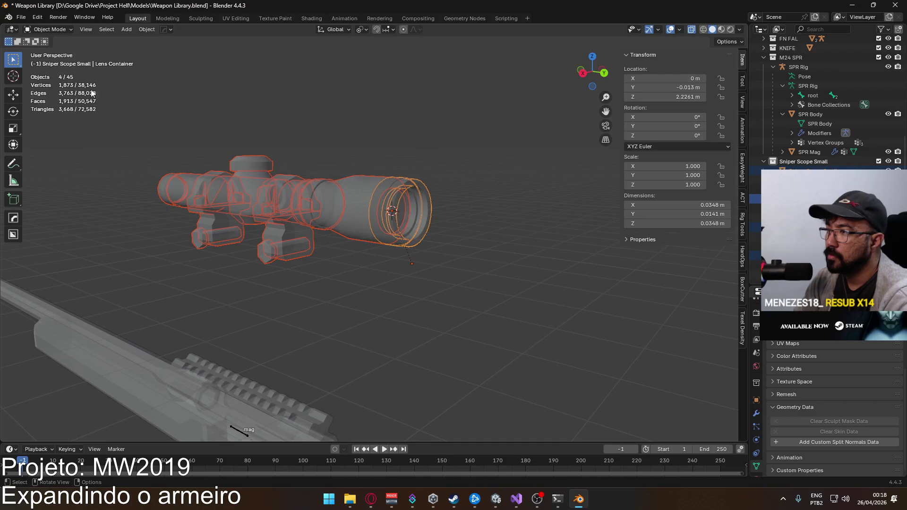
Save Weapon Library.blend, then select the Lens Container and Scope Interior
{"action": "key", "text": "ctrl+s"}
{"action": "left_click", "coordinate": [20, 17]}
{"action": "key", "text": "alt+a"}
{"action": "left_click", "coordinate": [409, 189]}
{"action": "left_click", "coordinate": [384, 226]}
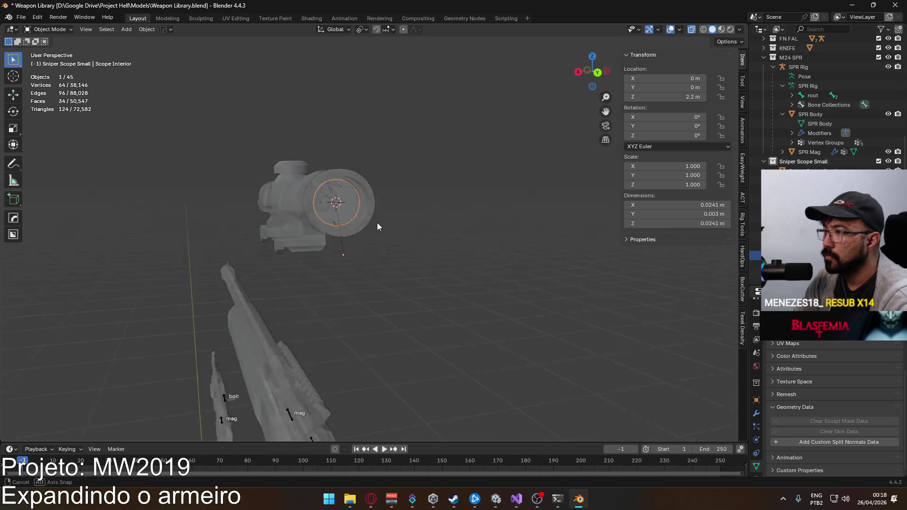
Merge duplicate vertices in the Scope Interior mesh with Merge by Distance
{"action": "key", "text": "Tab"}
{"action": "key", "text": "q"}
{"action": "mouse_move", "coordinate": [392, 229]}
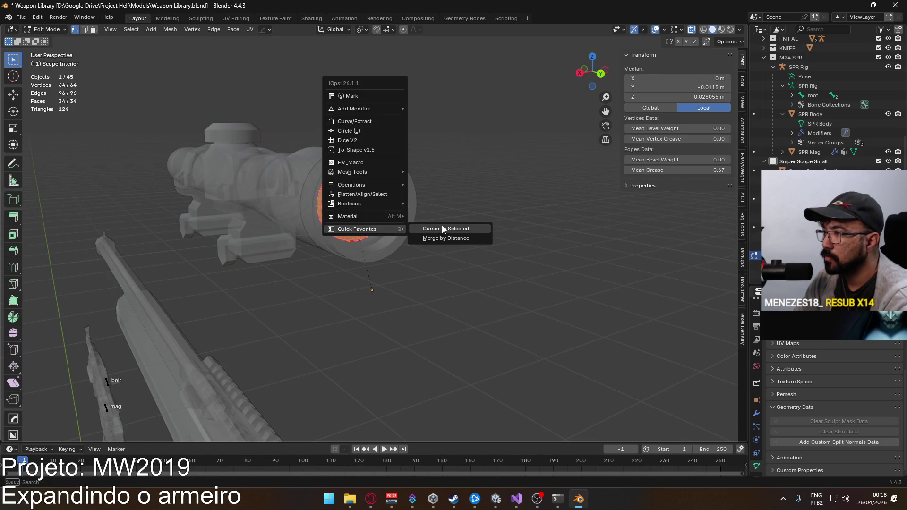
{"action": "left_click", "coordinate": [453, 239]}
Snap the 3D cursor to the Scope Interior's faces and move its origin there
{"action": "key", "text": "alt+a"}
{"action": "key", "text": "3"}
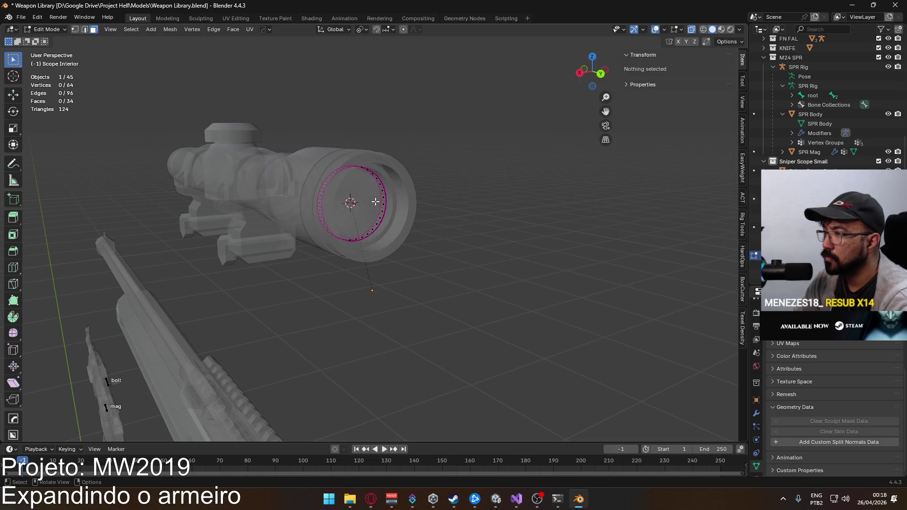
{"action": "key", "text": "a"}
{"action": "key", "text": "q"}
{"action": "mouse_move", "coordinate": [381, 200]}
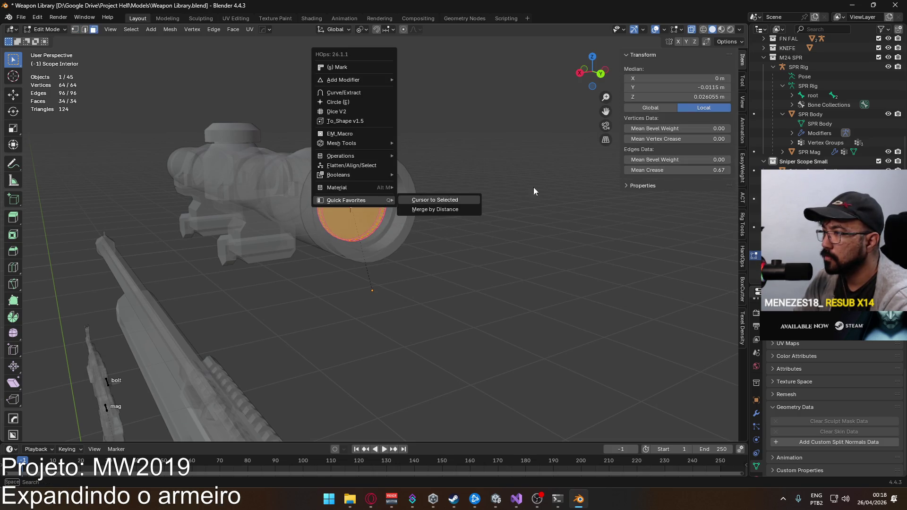
{"action": "left_click", "coordinate": [472, 200]}
{"action": "key", "text": "Tab"}
{"action": "key", "text": "q"}
{"action": "mouse_move", "coordinate": [452, 179]}
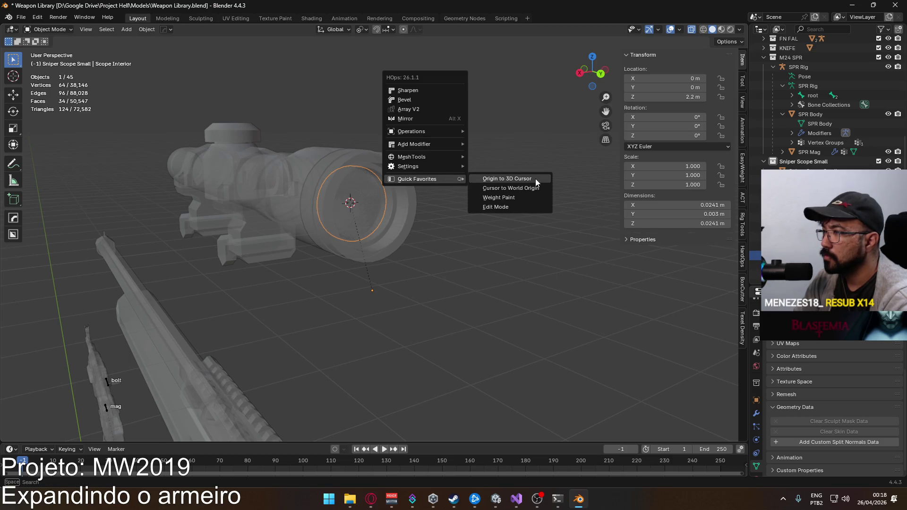
{"action": "left_click", "coordinate": [535, 179]}
Save Weapon Library.blend, turn off see-through display, and box-select all four scope parts
{"action": "scroll", "coordinate": [335, 177], "scroll_direction": "down", "scroll_amount": 3}
{"action": "key", "text": "ctrl+s"}
{"action": "key", "text": "alt+z"}
{"action": "left_click_drag", "start_coordinate": [166, 150], "coordinate": [435, 259]}
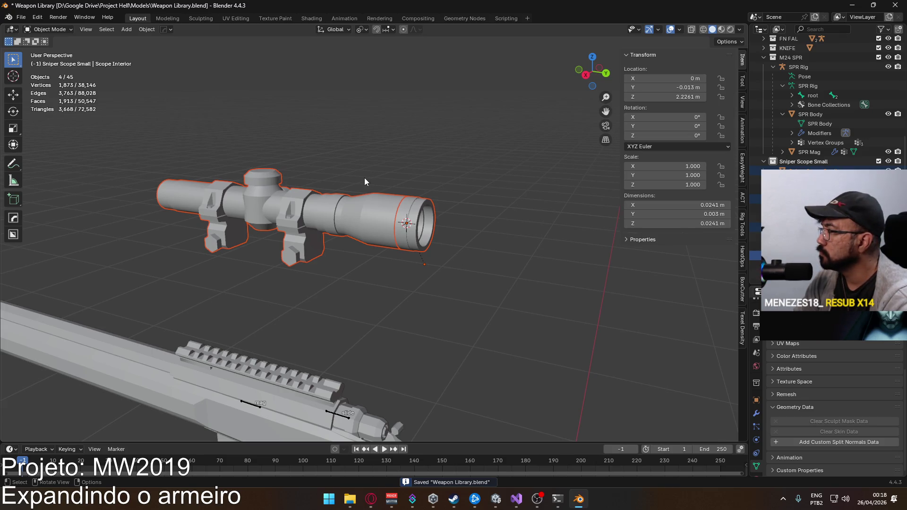
Export the four scope parts as FBX, overwriting Attachment Sniper Scope Small.fbx, and bring Unity forward
{"action": "left_click", "coordinate": [21, 17]}
{"action": "mouse_move", "coordinate": [94, 161]}
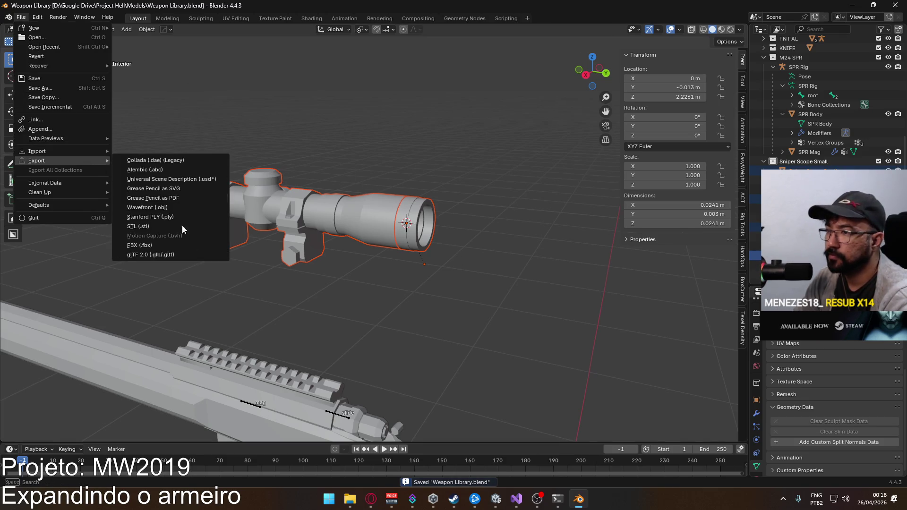
{"action": "left_click", "coordinate": [203, 245]}
{"action": "scroll", "coordinate": [614, 284], "scroll_direction": "down", "scroll_amount": 3}
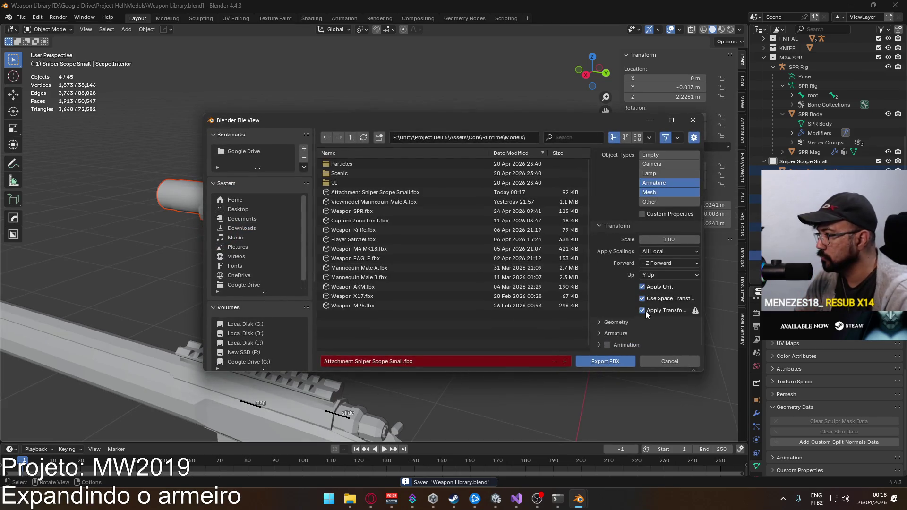
{"action": "scroll", "coordinate": [624, 243], "scroll_direction": "up", "scroll_amount": 3}
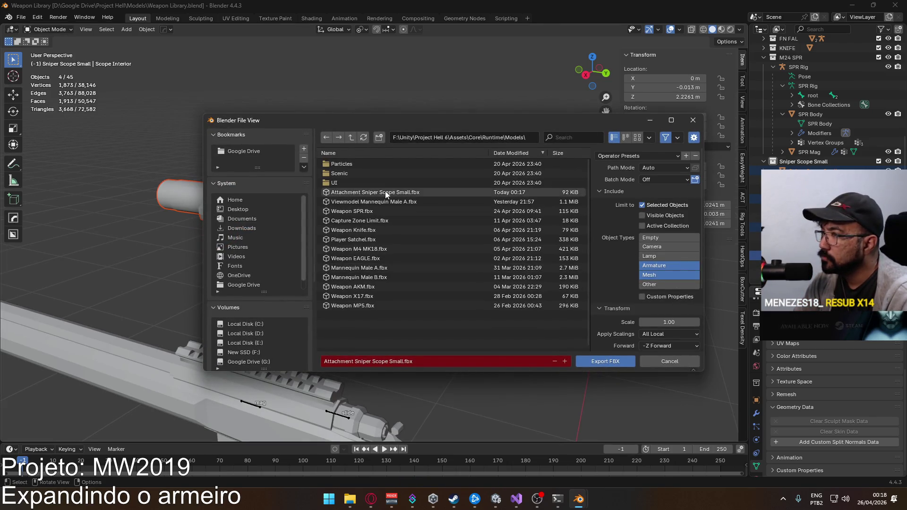
{"action": "double_click", "coordinate": [385, 191]}
{"action": "left_click", "coordinate": [501, 501]}
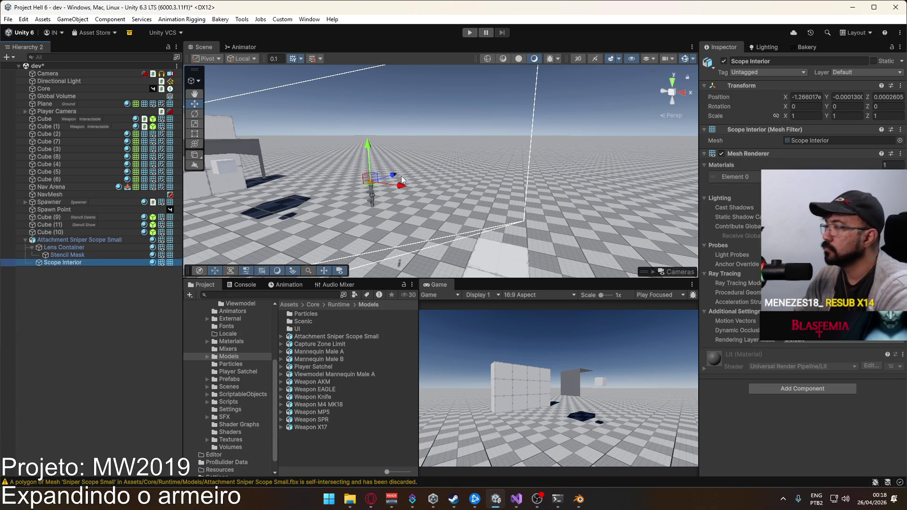
Check the imported scope and its Lens Container, Stencil Mask and Scope Interior transforms in Unity
{"action": "left_click", "coordinate": [75, 239]}
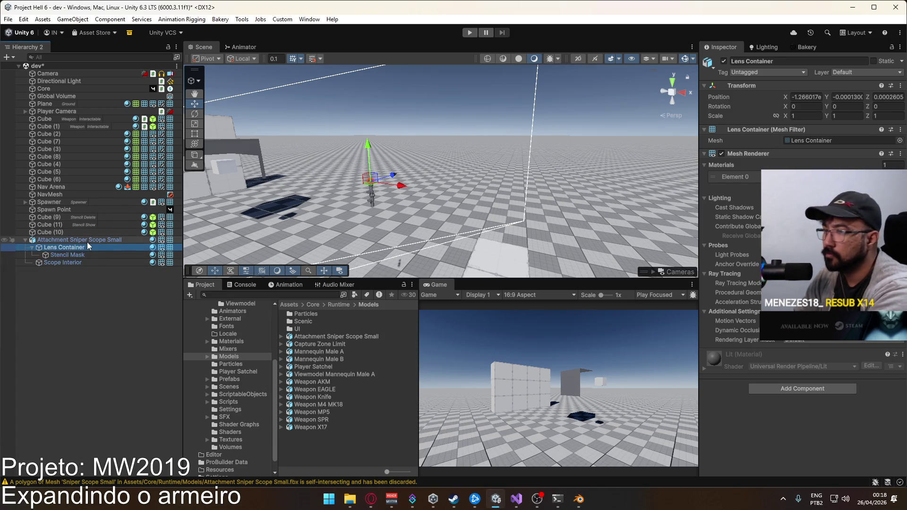
{"action": "left_click_drag", "start_coordinate": [499, 148], "coordinate": [326, 167]}
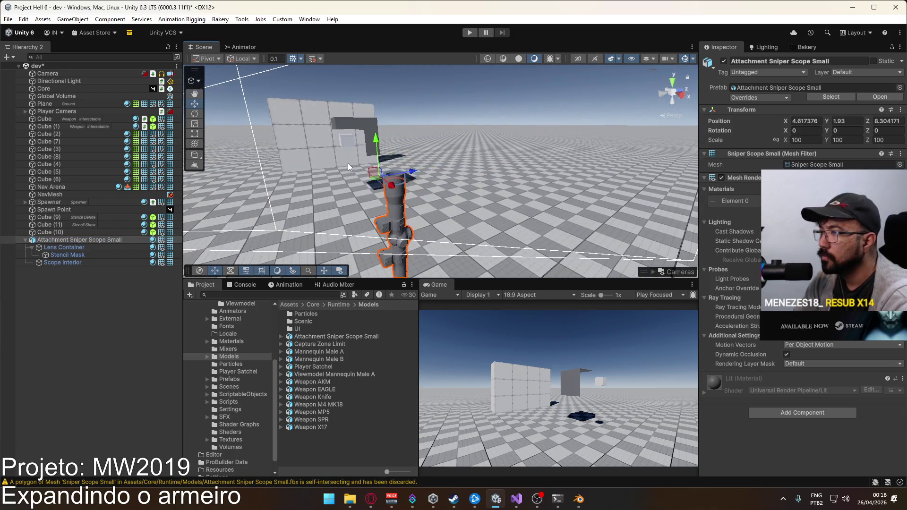
{"action": "left_click", "coordinate": [86, 247]}
{"action": "left_click", "coordinate": [84, 255]}
{"action": "left_click", "coordinate": [84, 262]}
{"action": "left_click", "coordinate": [83, 254]}
{"action": "left_click", "coordinate": [84, 247]}
{"action": "left_click", "coordinate": [84, 240]}
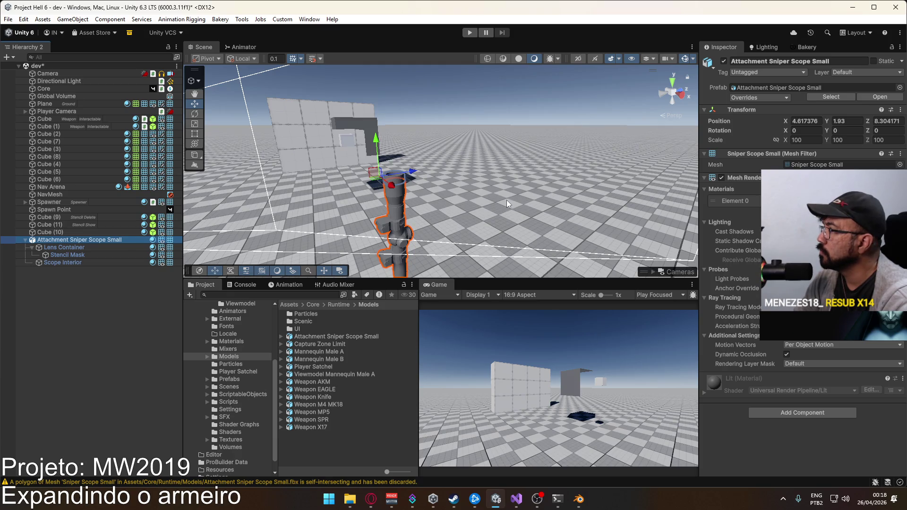
{"action": "key", "text": "alt+Tab"}
{"action": "left_click", "coordinate": [390, 197]}
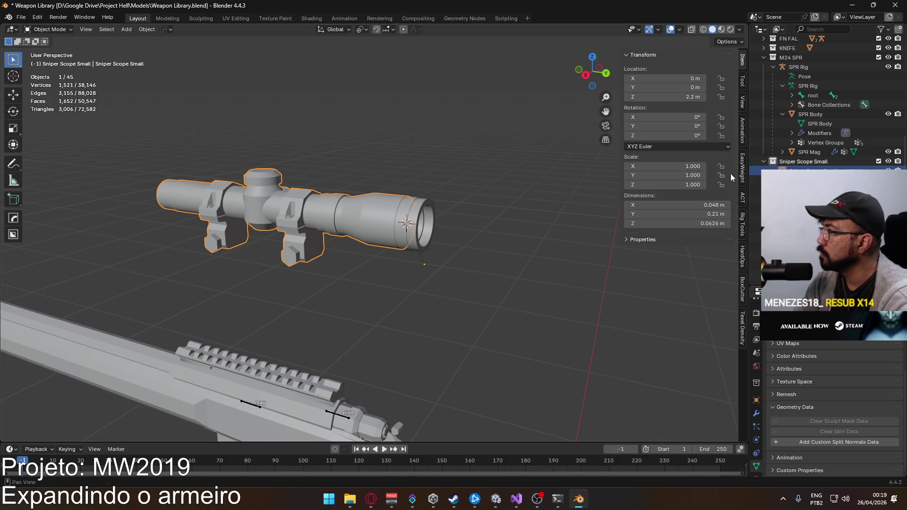
Select all four scope parts with the body active and save the blend file
{"action": "left_click", "coordinate": [405, 208]}
{"action": "left_click", "coordinate": [295, 244]}
{"action": "left_click_drag", "start_coordinate": [194, 169], "coordinate": [476, 287]}
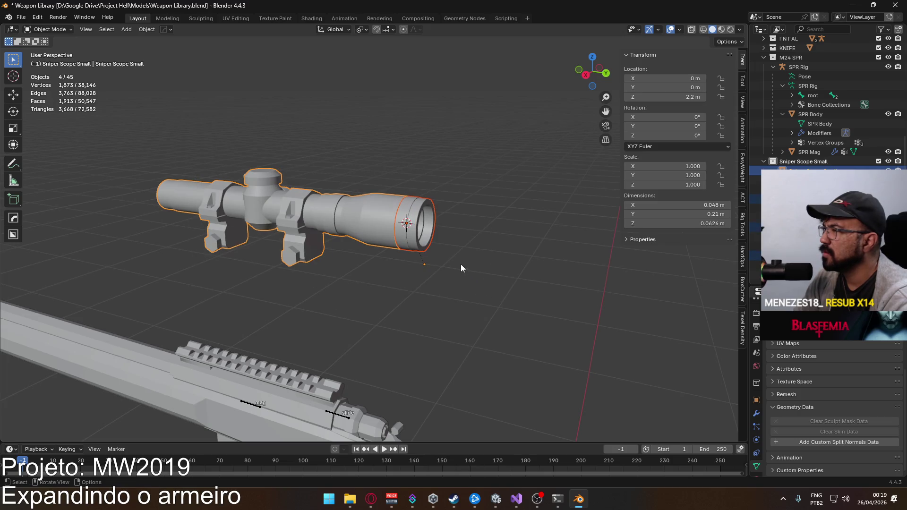
{"action": "key", "text": "ctrl+s"}
Export the scope to Attachment Sniper Scope Small.fbx with Apply Transform enabled
{"action": "left_click", "coordinate": [20, 17]}
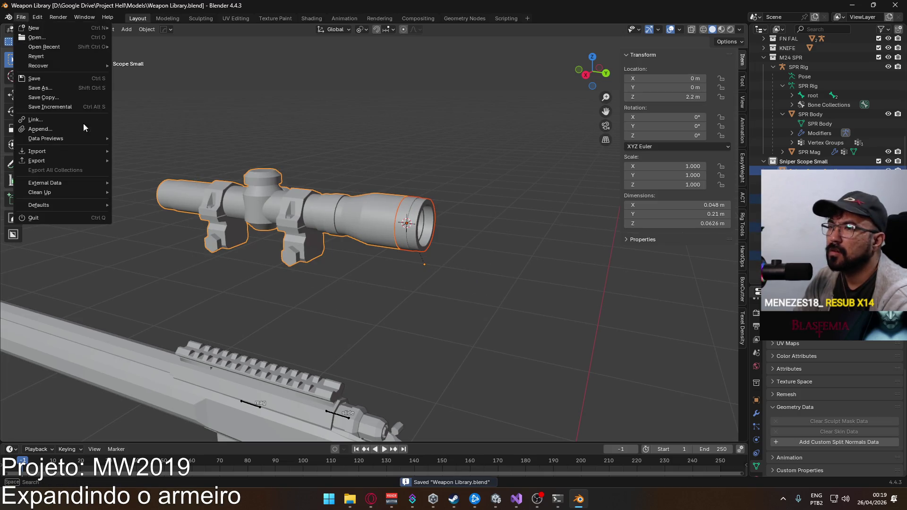
{"action": "mouse_move", "coordinate": [71, 155]}
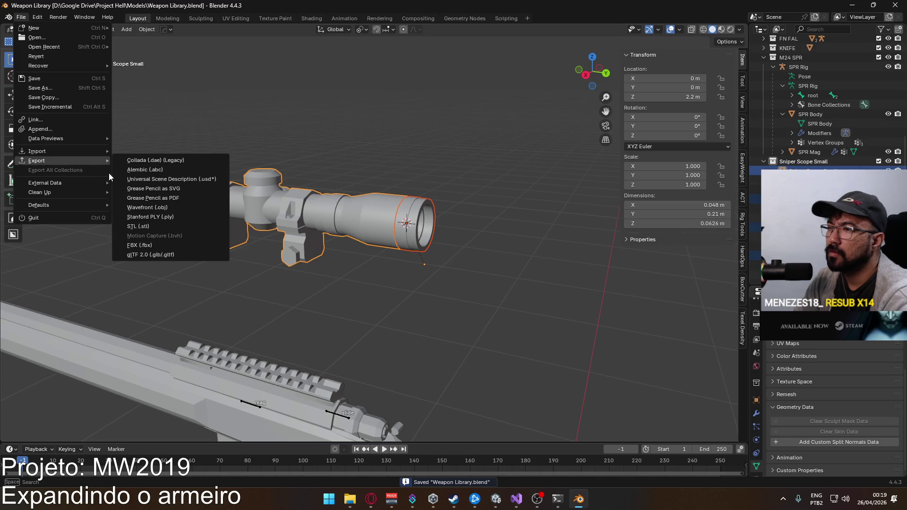
{"action": "left_click", "coordinate": [197, 243]}
{"action": "scroll", "coordinate": [620, 258], "scroll_direction": "down", "scroll_amount": 5}
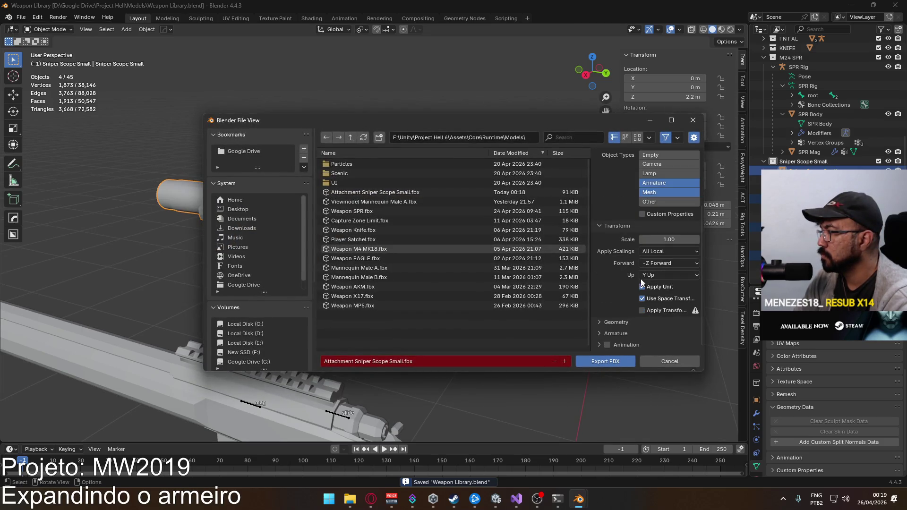
{"action": "left_click", "coordinate": [652, 310]}
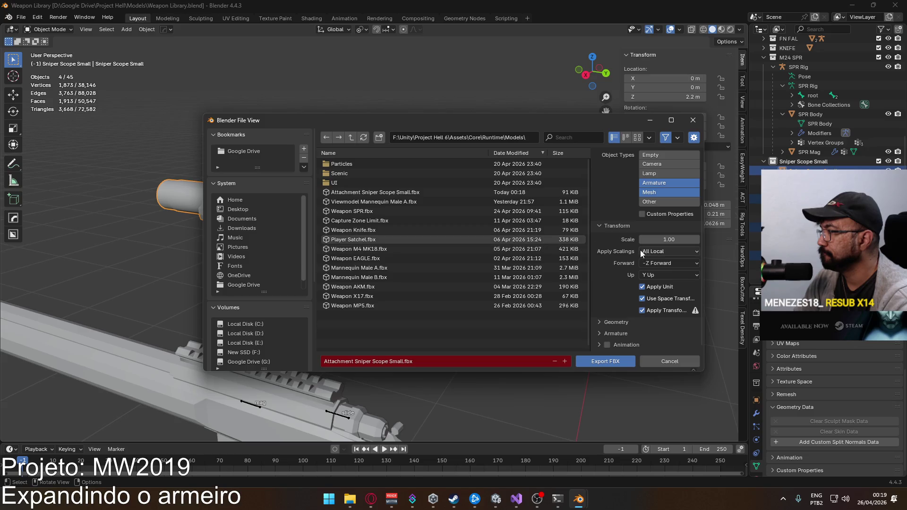
{"action": "scroll", "coordinate": [630, 263], "scroll_direction": "up", "scroll_amount": 2}
{"action": "scroll", "coordinate": [631, 259], "scroll_direction": "up", "scroll_amount": 2}
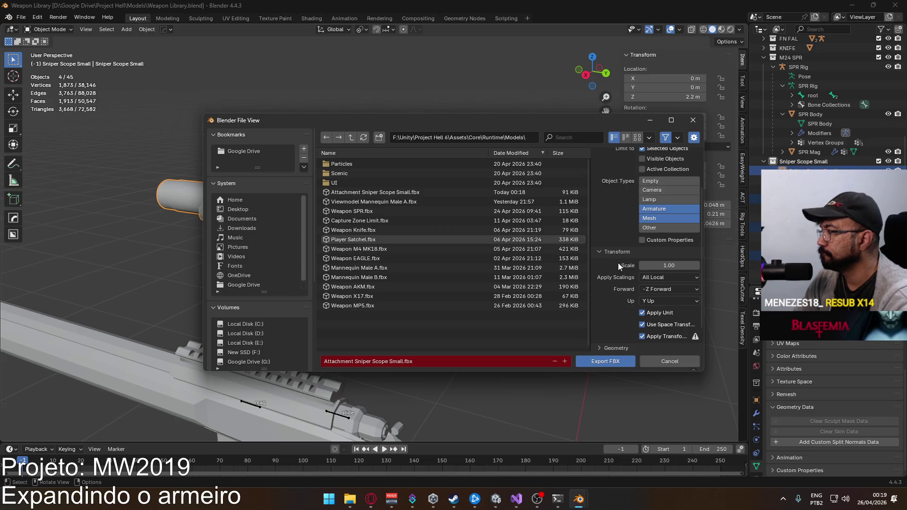
{"action": "scroll", "coordinate": [631, 284], "scroll_direction": "down", "scroll_amount": 2}
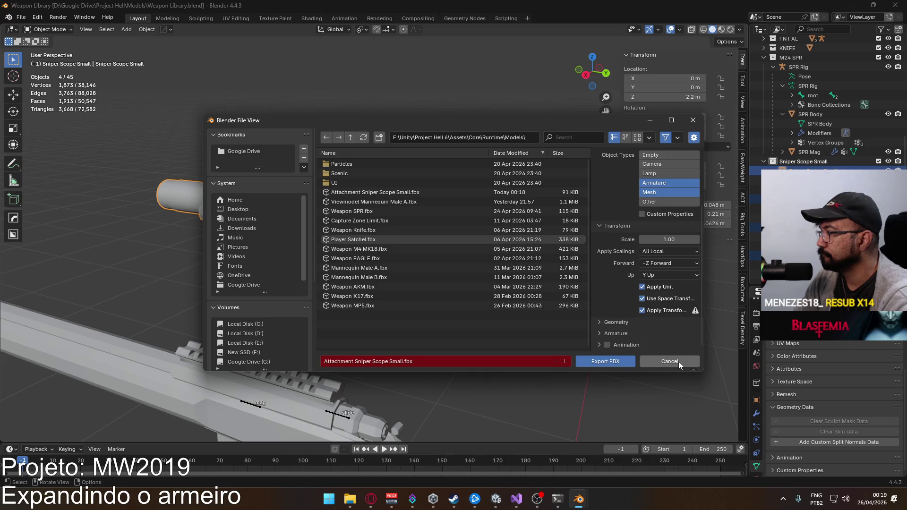
{"action": "double_click", "coordinate": [395, 192]}
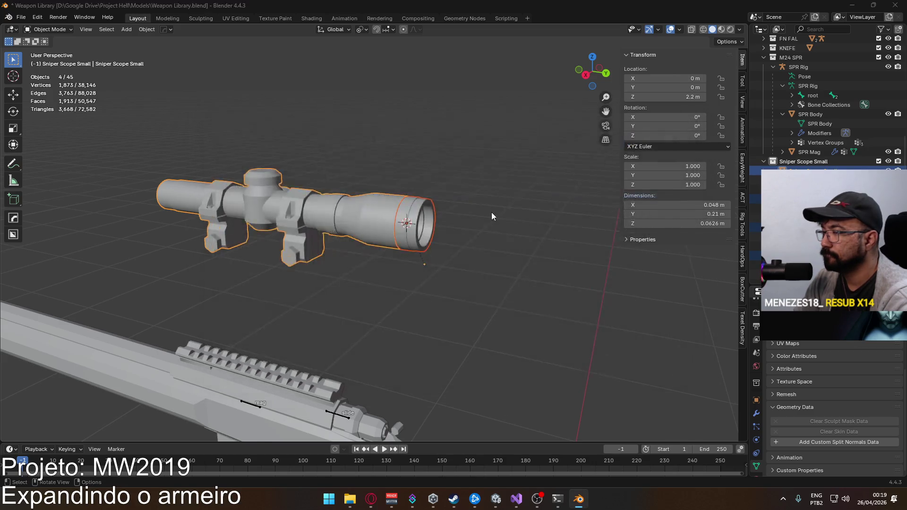
{"action": "key", "text": "alt+Tab"}
Inspect the re-imported Stencil Mask, Lens Container, Scope Interior and scope root transforms in Unity
{"action": "left_click", "coordinate": [98, 255]}
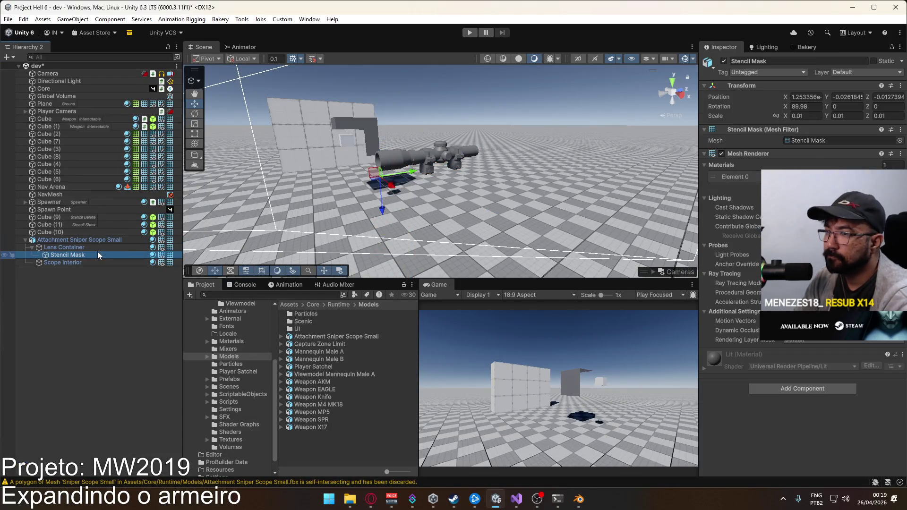
{"action": "left_click", "coordinate": [96, 246]}
{"action": "left_click", "coordinate": [93, 254]}
{"action": "left_click", "coordinate": [89, 264]}
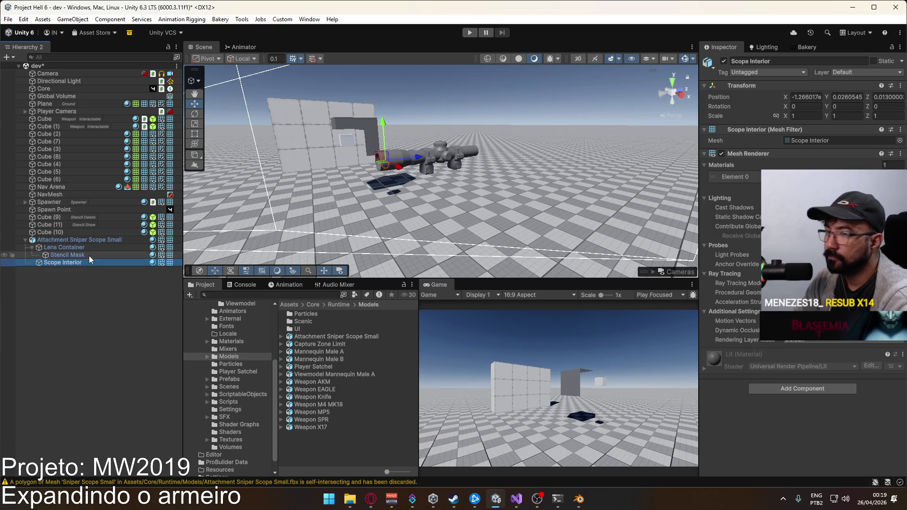
{"action": "left_click", "coordinate": [89, 254]}
{"action": "left_click", "coordinate": [87, 243]}
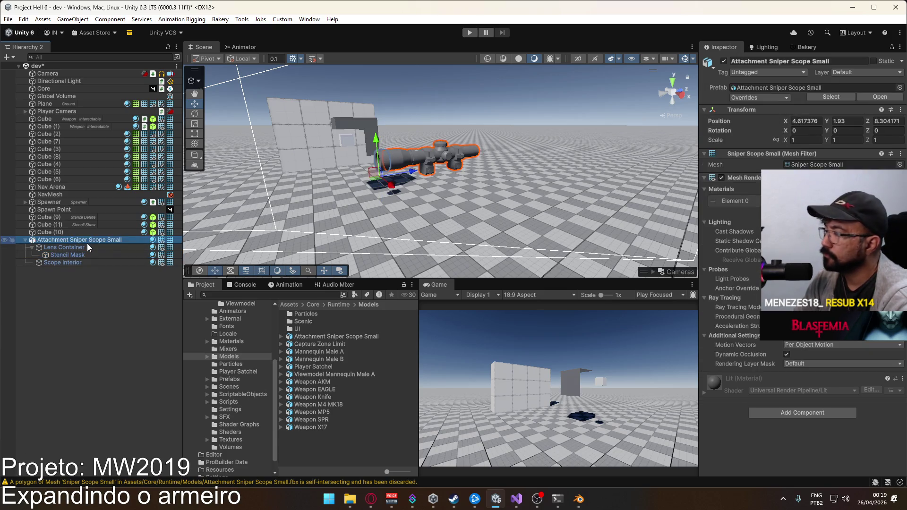
{"action": "left_click", "coordinate": [87, 247]}
{"action": "left_click", "coordinate": [78, 240]}
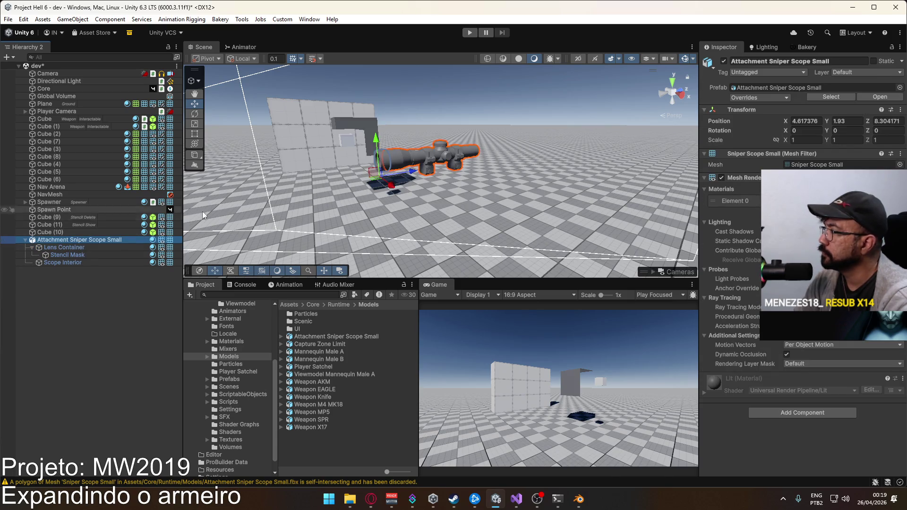
{"action": "key", "text": "alt+Tab"}
{"action": "left_click_drag", "start_coordinate": [379, 206], "coordinate": [386, 226]}
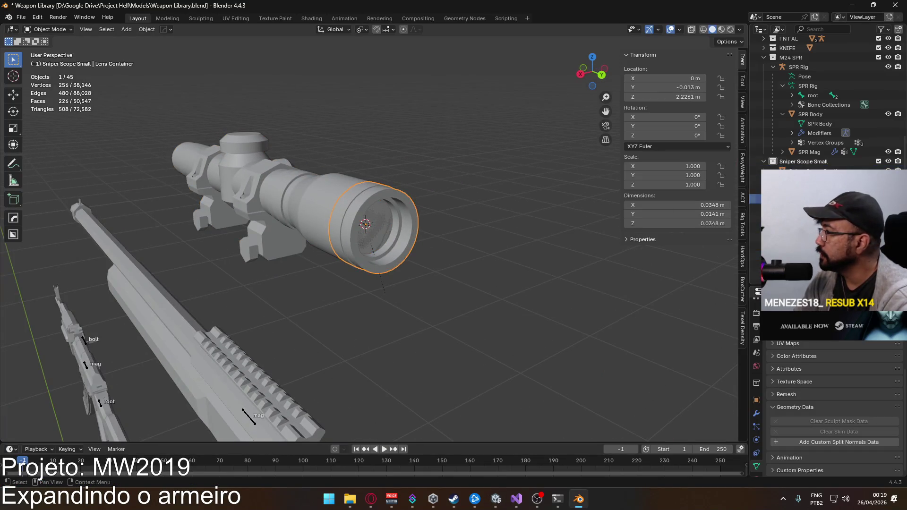
Unparent the Stencil Mask keeping its transform, then apply its rotation and scale
{"action": "left_click", "coordinate": [803, 229]}
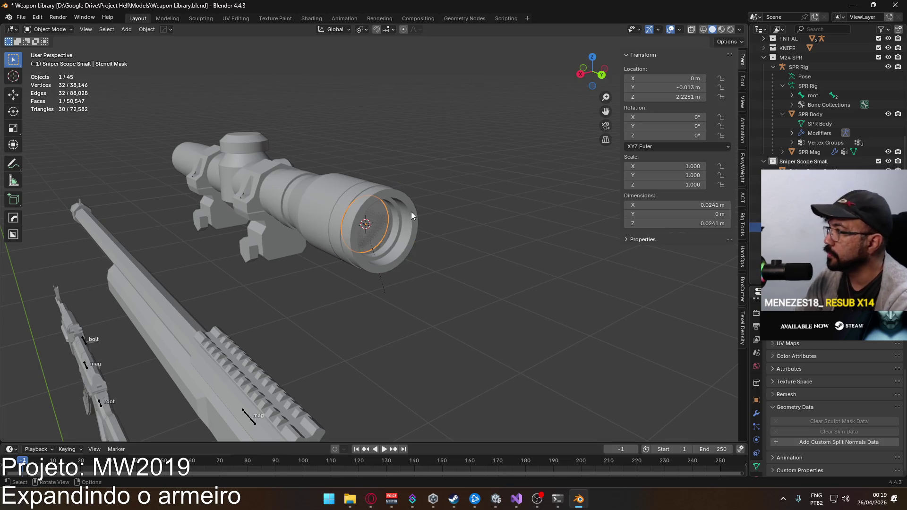
{"action": "key", "text": "alt+p"}
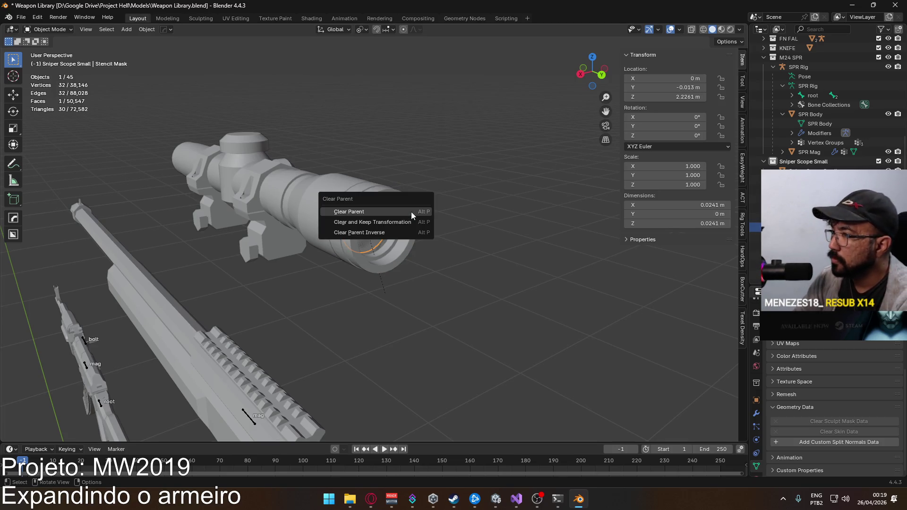
{"action": "left_click", "coordinate": [406, 221]}
{"action": "scroll", "coordinate": [454, 238], "scroll_direction": "up", "scroll_amount": 1}
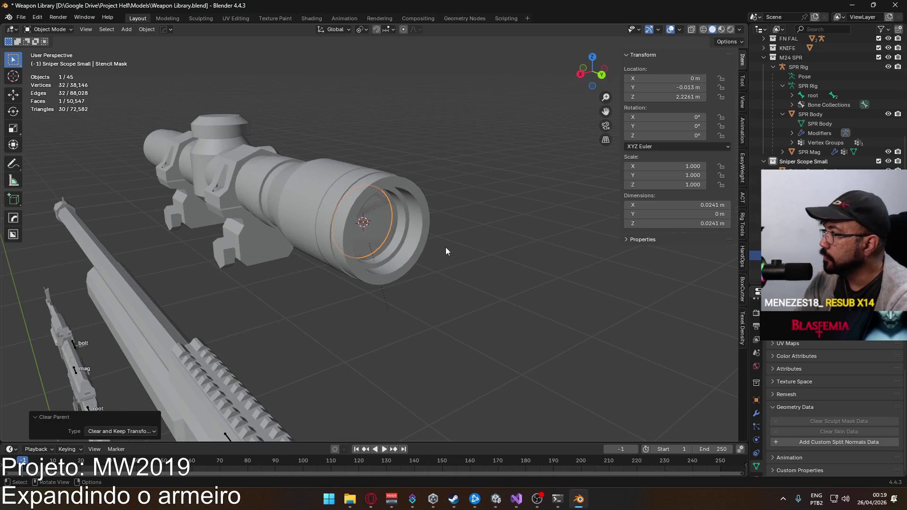
{"action": "key", "text": "ctrl+a"}
{"action": "left_click", "coordinate": [474, 227]}
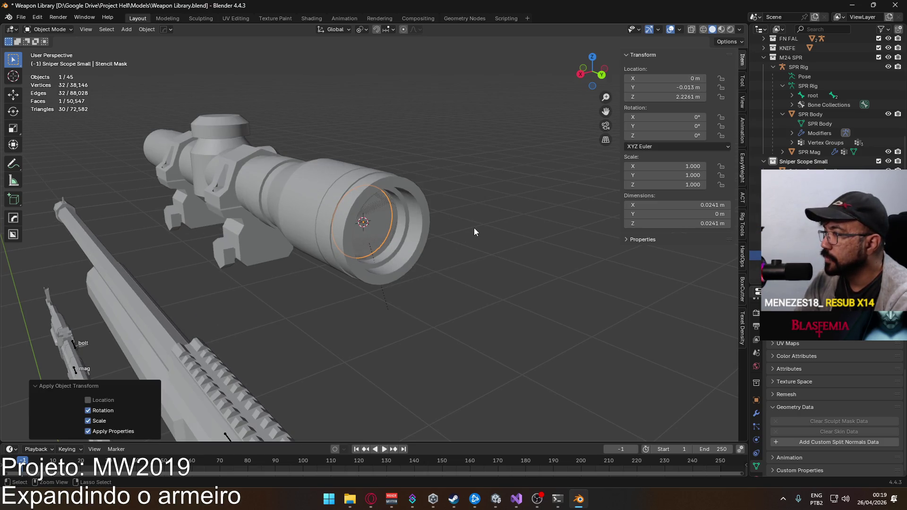
Parent the Stencil Mask to the scope body and rename the body 'Sniper Scope Small Body'
{"action": "left_click", "coordinate": [268, 176], "text": "shift"}
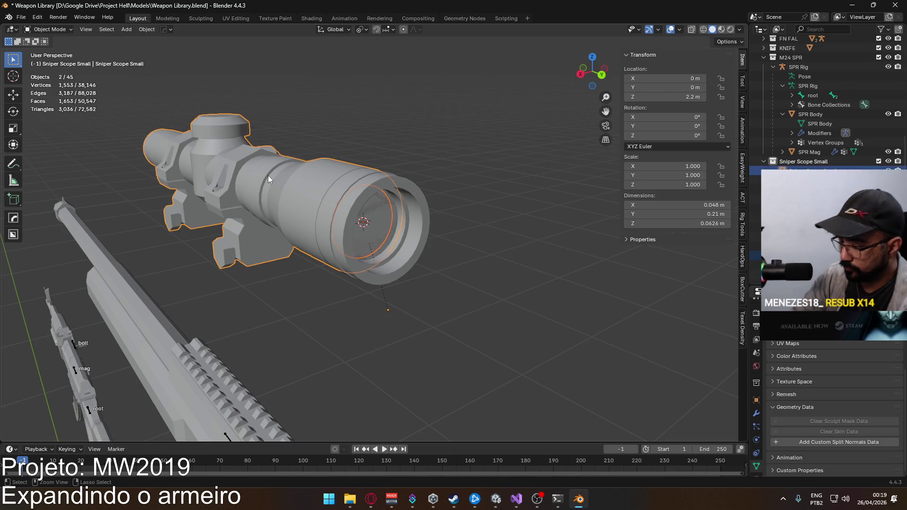
{"action": "key", "text": "ctrl+p"}
{"action": "left_click", "coordinate": [264, 182]}
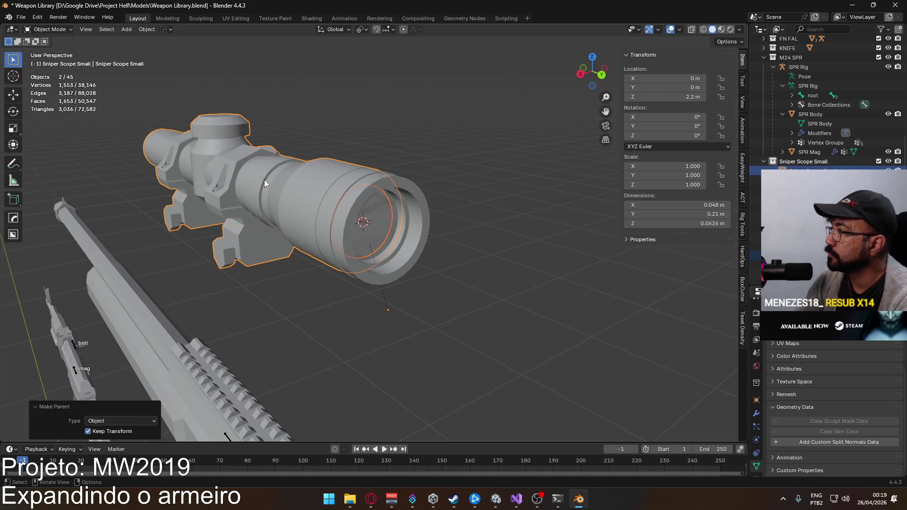
{"action": "left_click", "coordinate": [477, 235]}
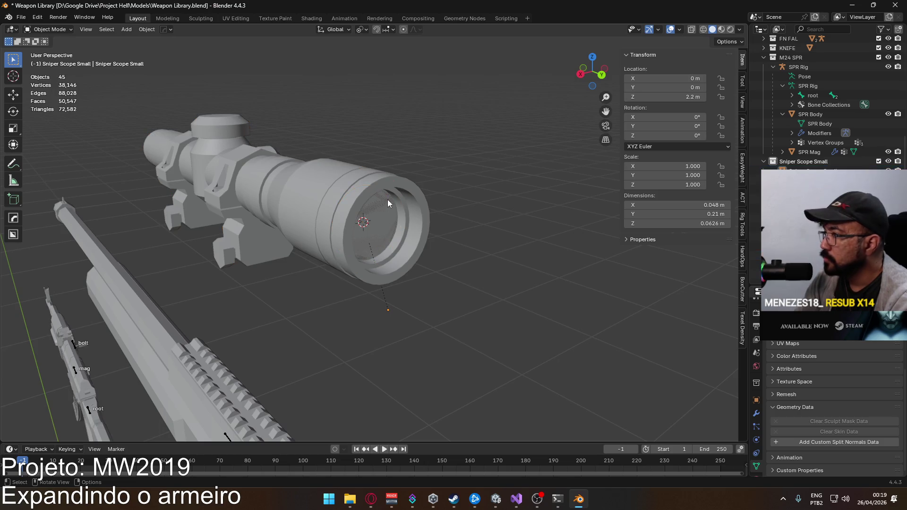
{"action": "left_click", "coordinate": [803, 199]}
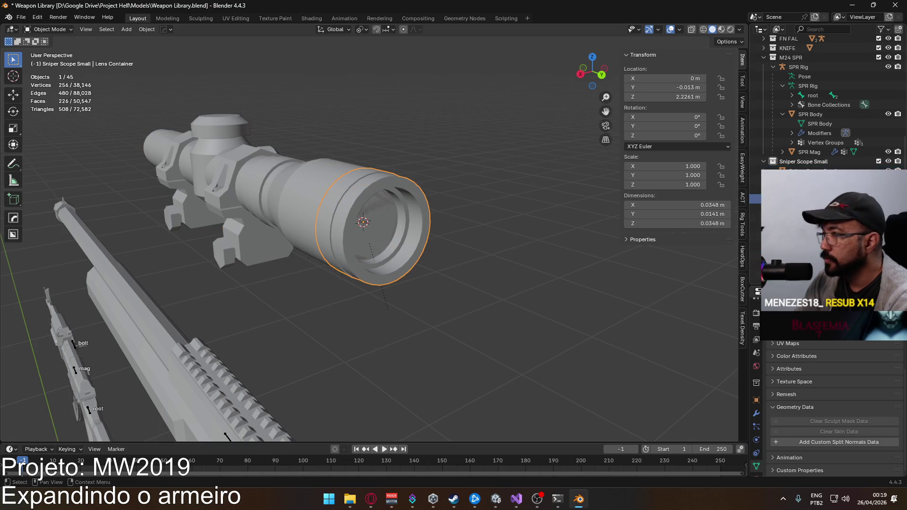
{"action": "left_click", "coordinate": [295, 165]}
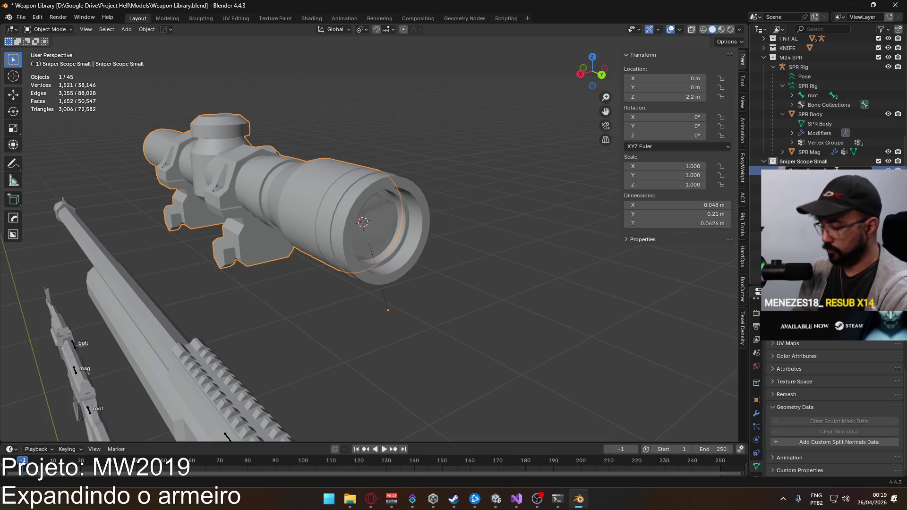
{"action": "key", "text": "Return"}
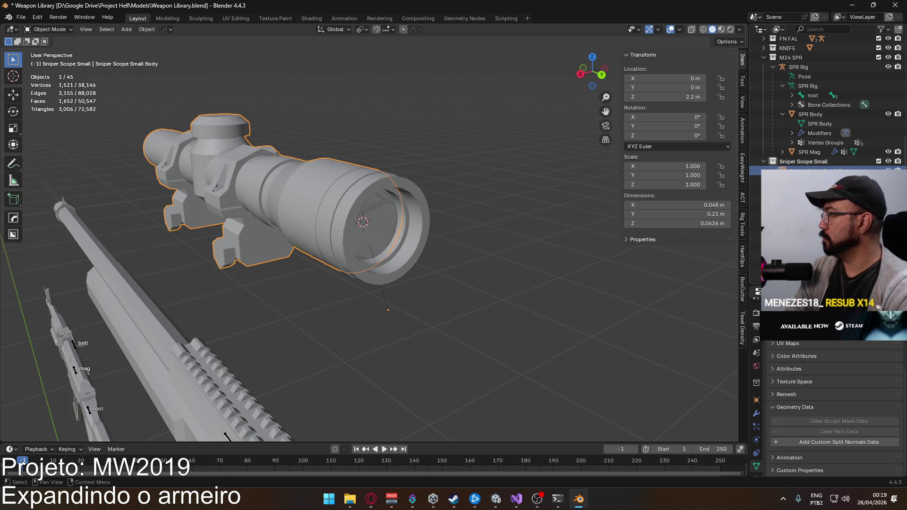
{"action": "left_click", "coordinate": [813, 199]}
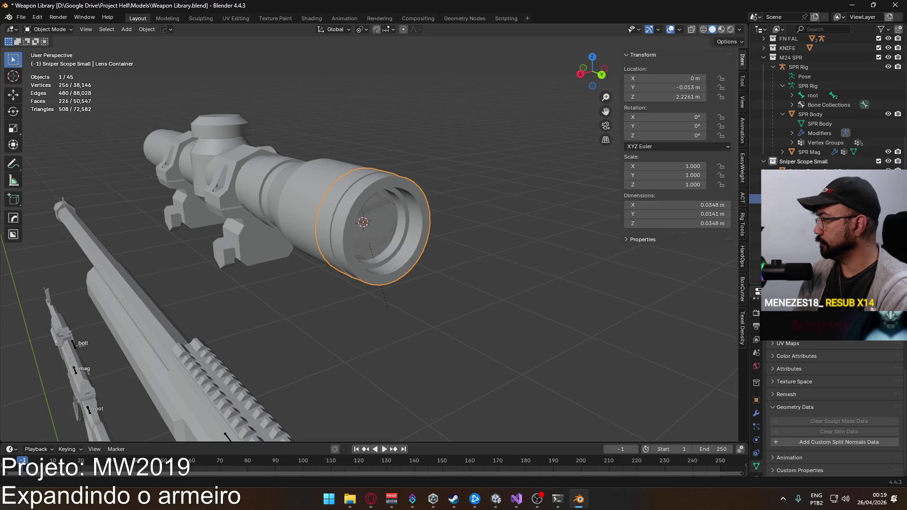
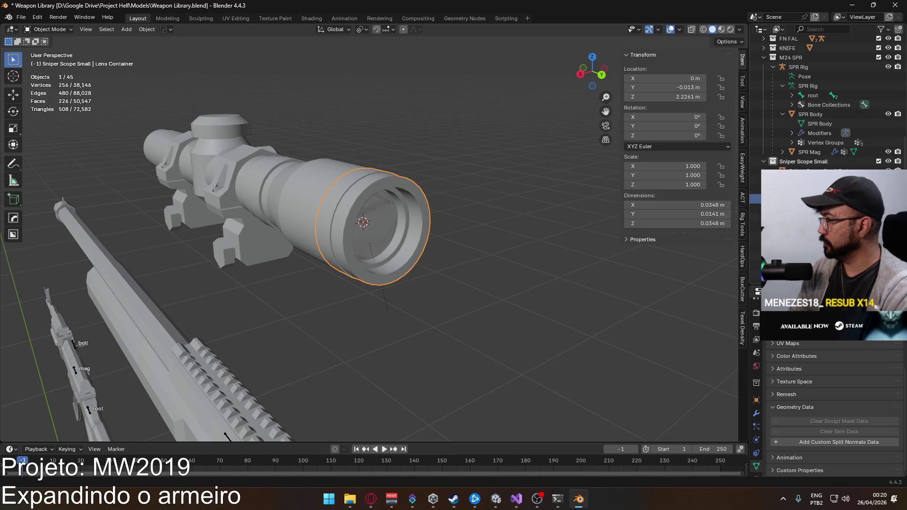
Select Scope Interior, Sniper Scope Lens and Stencil Mask together in the Outliner
{"action": "left_click", "coordinate": [827, 227]}
{"action": "left_click", "coordinate": [827, 255]}
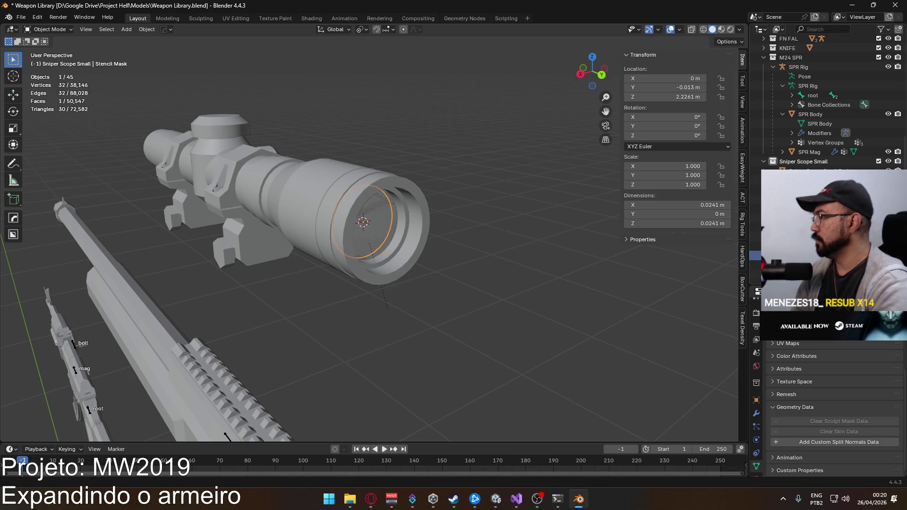
{"action": "left_click", "coordinate": [827, 227]}
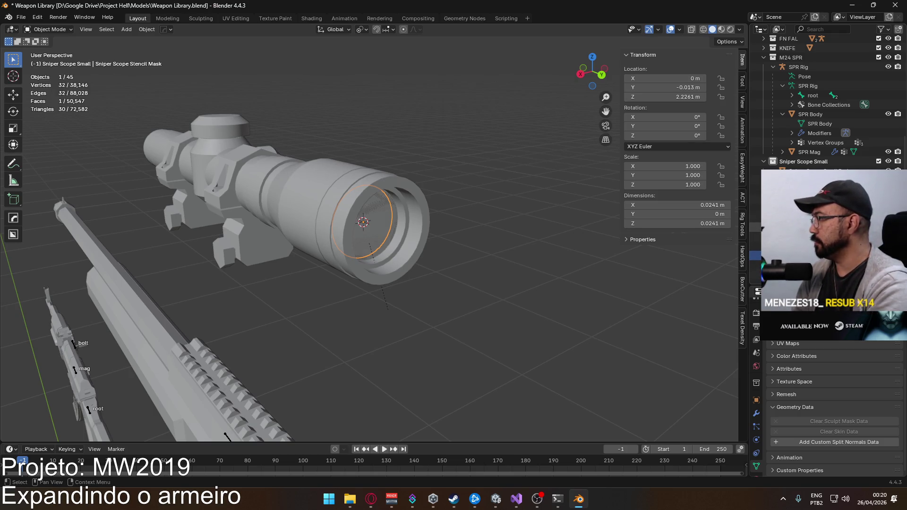
{"action": "left_click", "coordinate": [813, 170]}
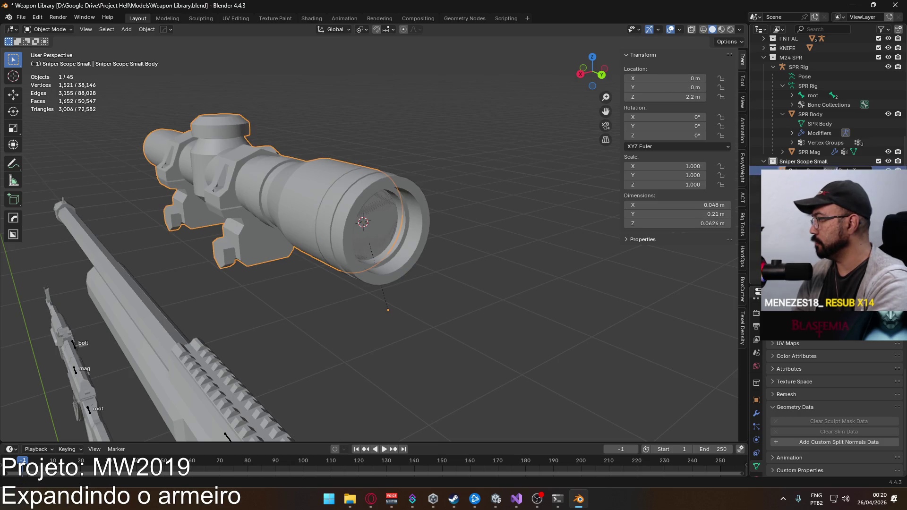
{"action": "left_click", "coordinate": [813, 190]}
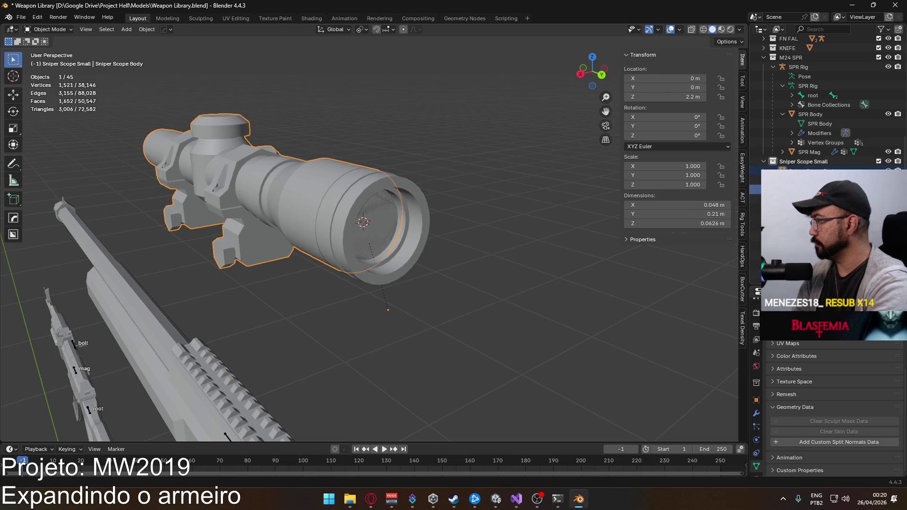
{"action": "left_click", "coordinate": [813, 199], "text": "ctrl"}
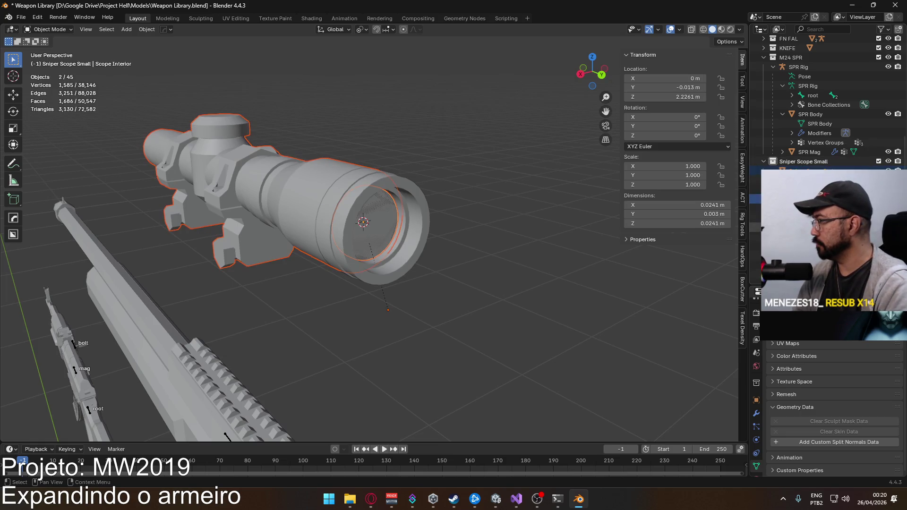
{"action": "left_click", "coordinate": [813, 199]}
{"action": "left_click", "coordinate": [813, 227], "text": "ctrl"}
{"action": "left_click", "coordinate": [813, 256], "text": "ctrl"}
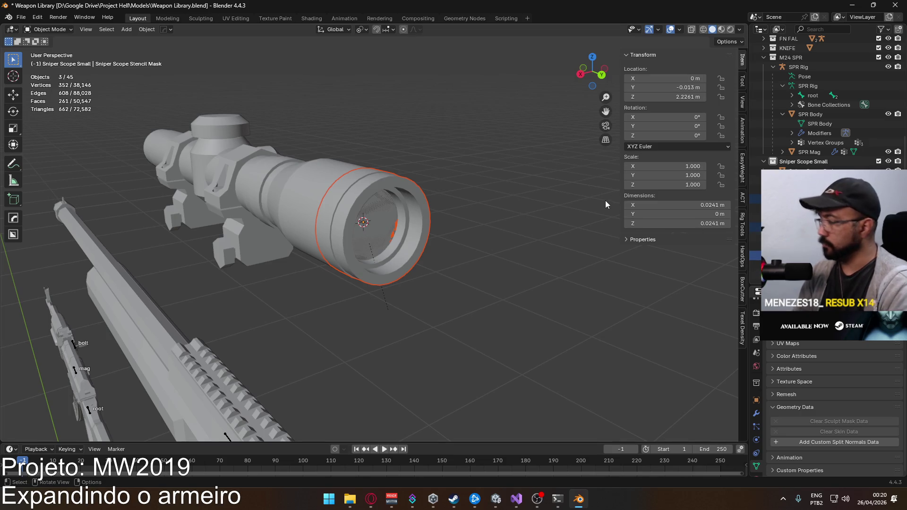
Clear the Sniper Scope Lens's parent while keeping its transformation
{"action": "key", "text": "ctrl+p"}
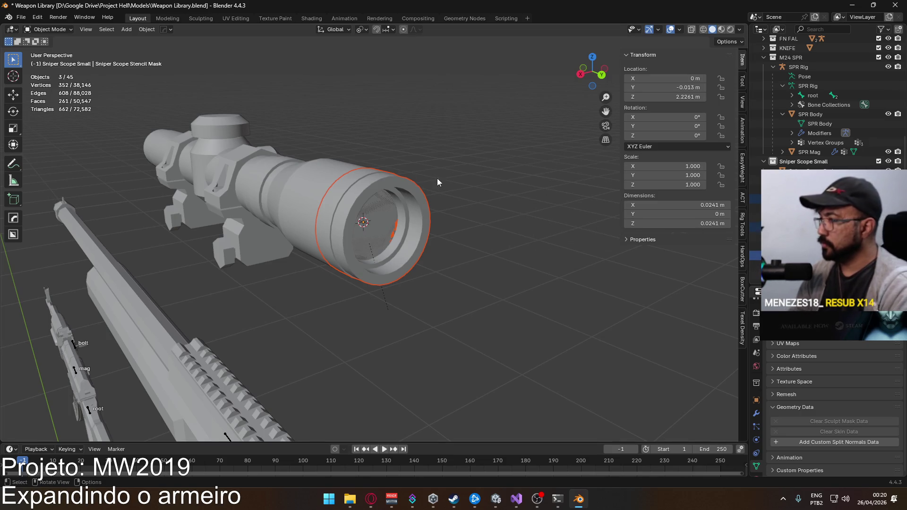
{"action": "left_click", "coordinate": [395, 183], "text": "shift"}
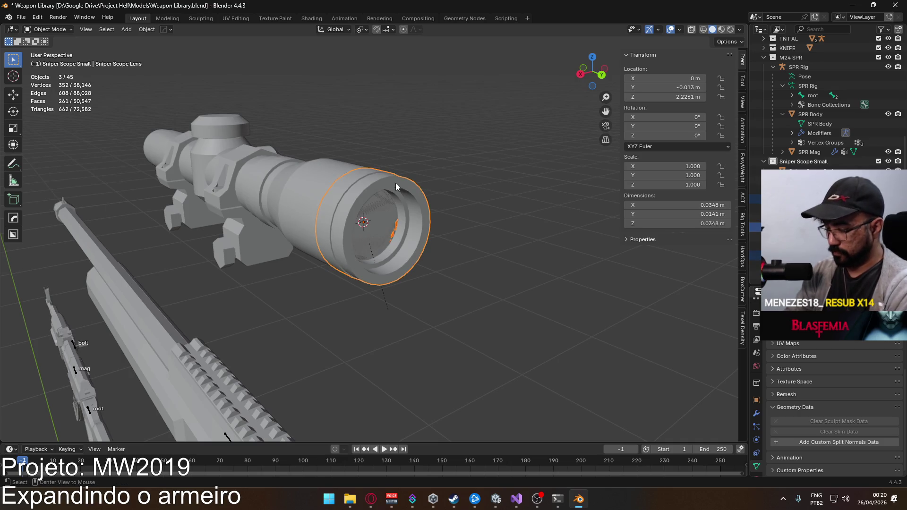
{"action": "key", "text": "alt+p"}
{"action": "left_click", "coordinate": [395, 183]}
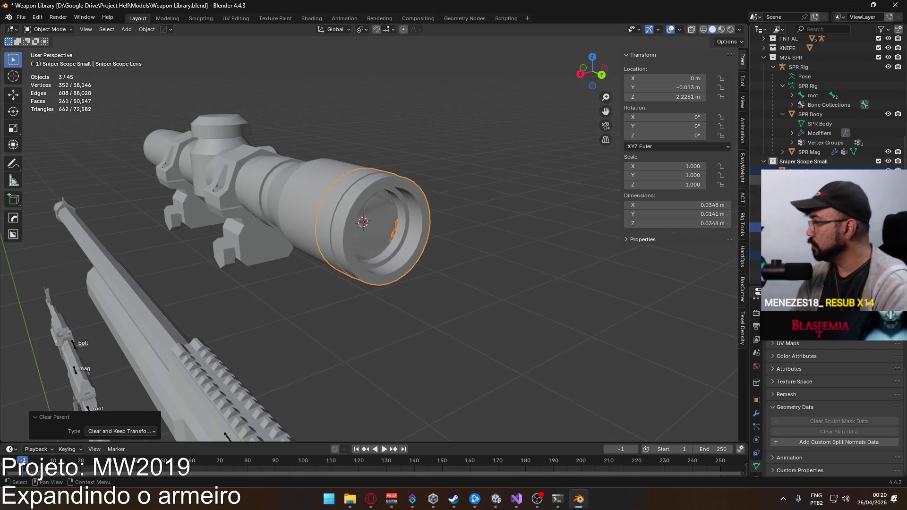
Rename the Scope Interior object to 'Sniper Scope Interior'
{"action": "left_click", "coordinate": [378, 208]}
{"action": "double_click", "coordinate": [845, 169]}
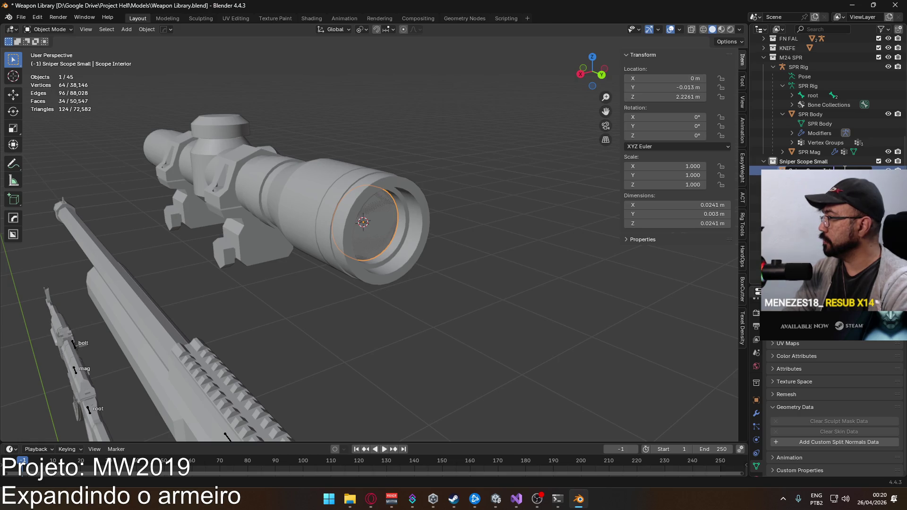
{"action": "key", "text": "Return"}
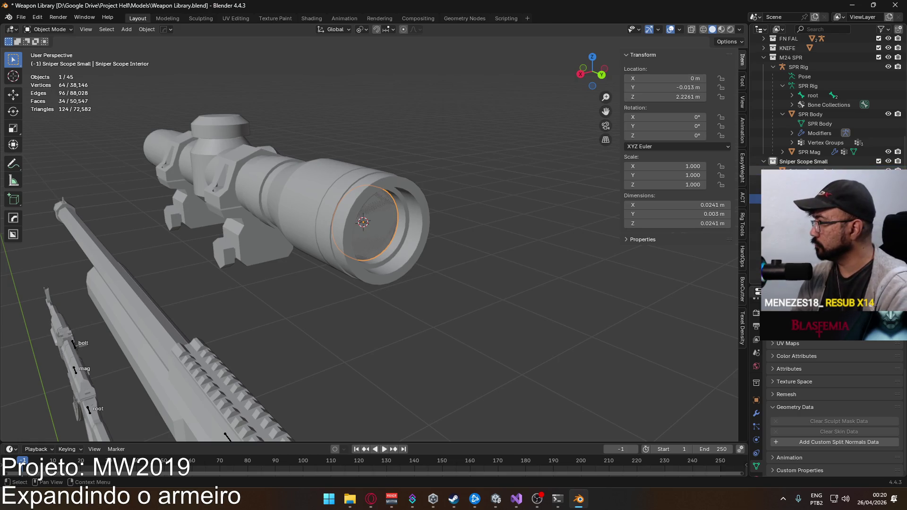
Select all four scope parts and save Weapon Library.blend
{"action": "scroll", "coordinate": [827, 104], "scroll_direction": "up", "scroll_amount": 2}
{"action": "scroll", "coordinate": [827, 104], "scroll_direction": "up", "scroll_amount": 2}
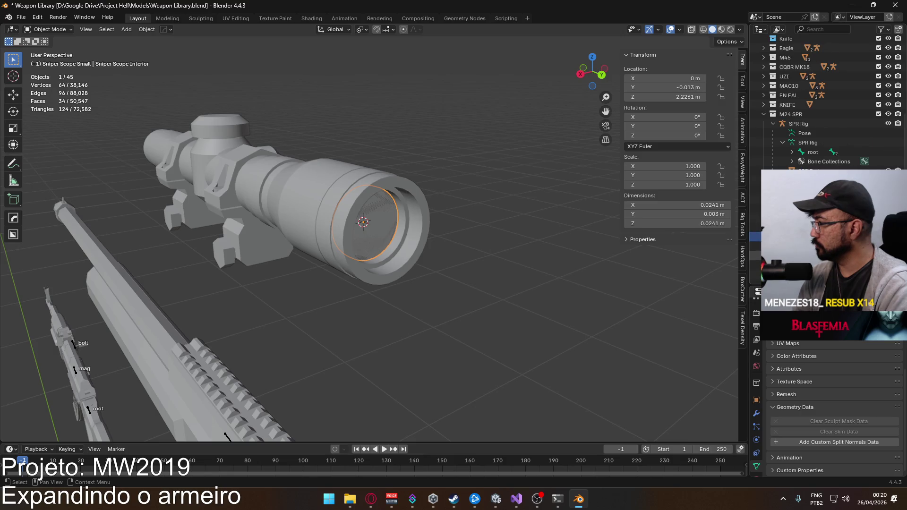
{"action": "left_click", "coordinate": [813, 274], "text": "shift"}
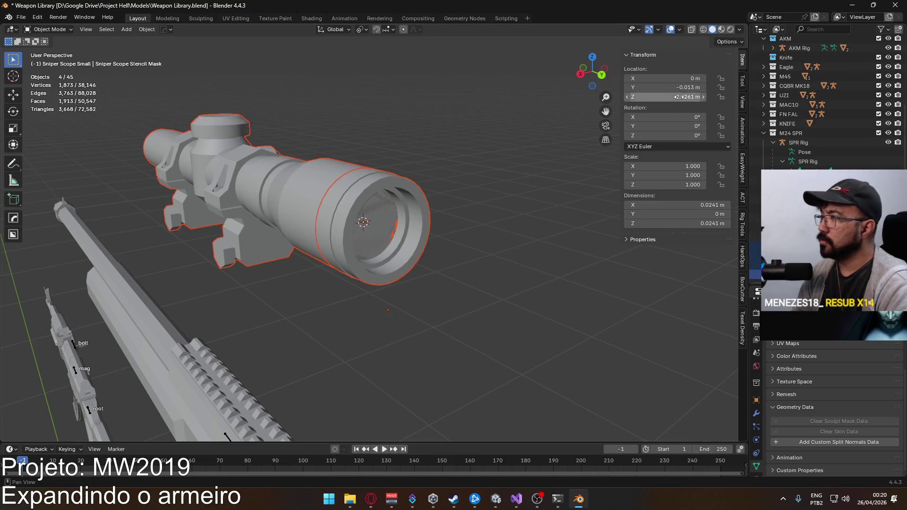
{"action": "left_click", "coordinate": [743, 198]}
{"action": "scroll", "coordinate": [677, 331], "scroll_direction": "down", "scroll_amount": 10}
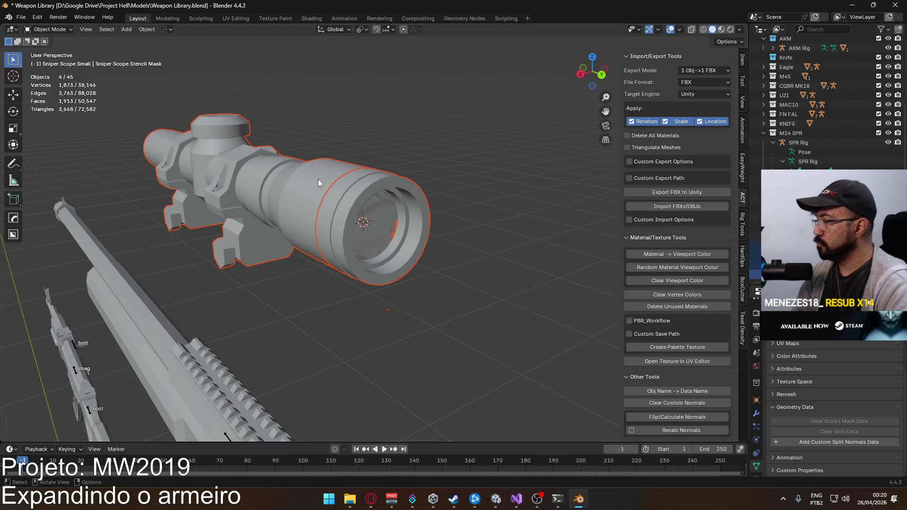
{"action": "key", "text": "ctrl+s"}
Export the scope as FBX over Attachment Sniper Scope Small.fbx and check it in Unity
{"action": "left_click", "coordinate": [284, 258], "text": "shift"}
{"action": "left_click", "coordinate": [21, 17]}
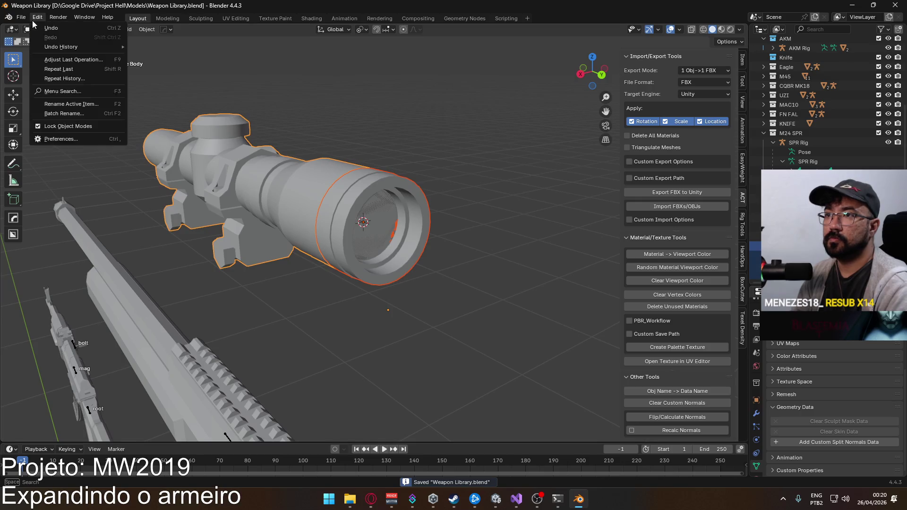
{"action": "mouse_move", "coordinate": [56, 161]}
{"action": "left_click", "coordinate": [158, 244]}
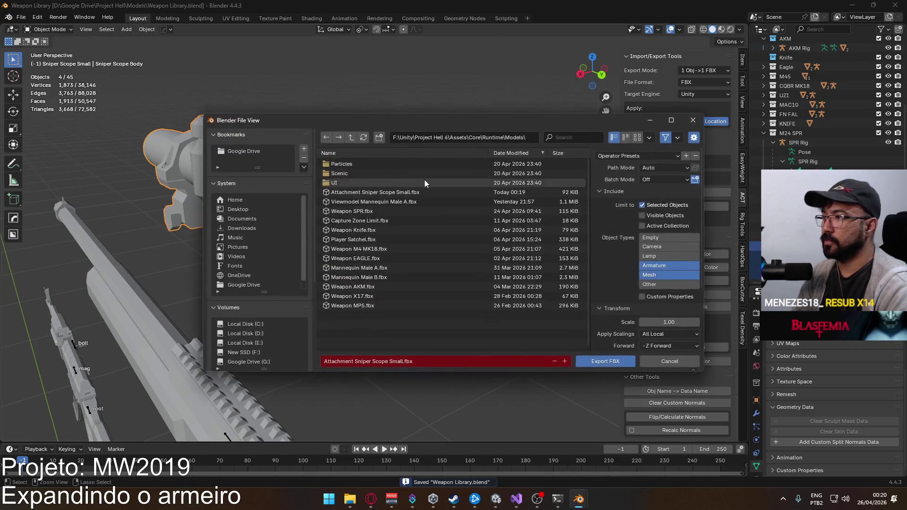
{"action": "double_click", "coordinate": [390, 191]}
{"action": "key", "text": "alt+Tab"}
{"action": "mouse_move", "coordinate": [443, 199]}
{"action": "left_mouse_down"}
{"action": "mouse_move", "coordinate": [479, 188]}
{"action": "mouse_move", "coordinate": [479, 175]}
{"action": "left_mouse_up"}
{"action": "key", "text": "alt+Tab"}
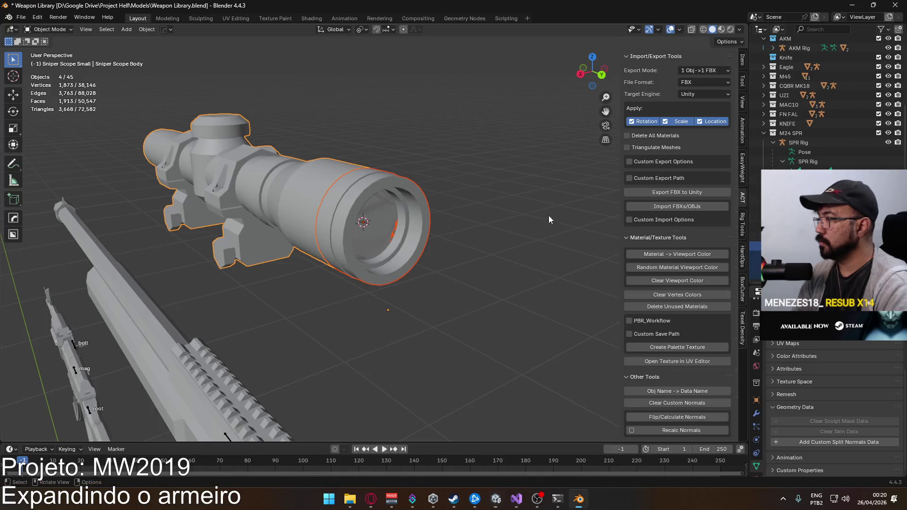
Save the blend file and re-export over Attachment Sniper Scope Small.fbx in the Models folder
{"action": "scroll", "coordinate": [406, 240], "scroll_direction": "down", "scroll_amount": 8}
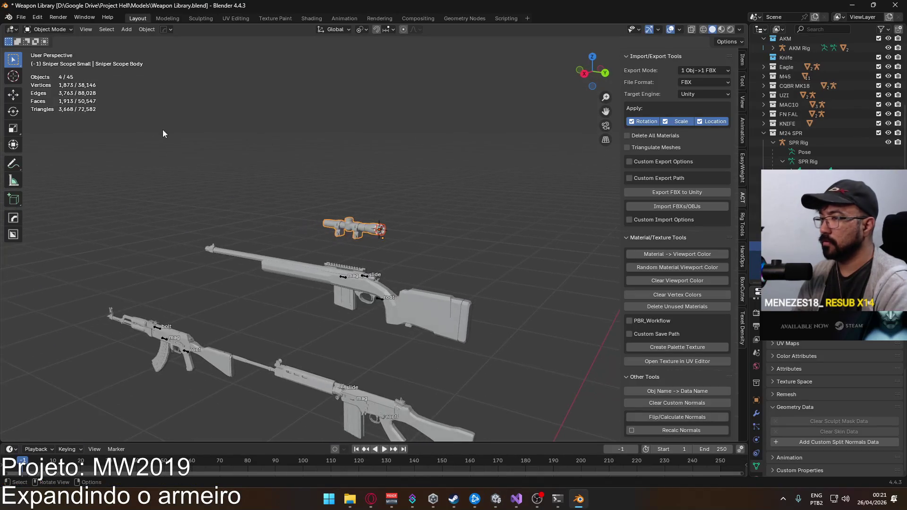
{"action": "key", "text": "ctrl+s"}
{"action": "left_click", "coordinate": [20, 17]}
{"action": "mouse_move", "coordinate": [61, 160]}
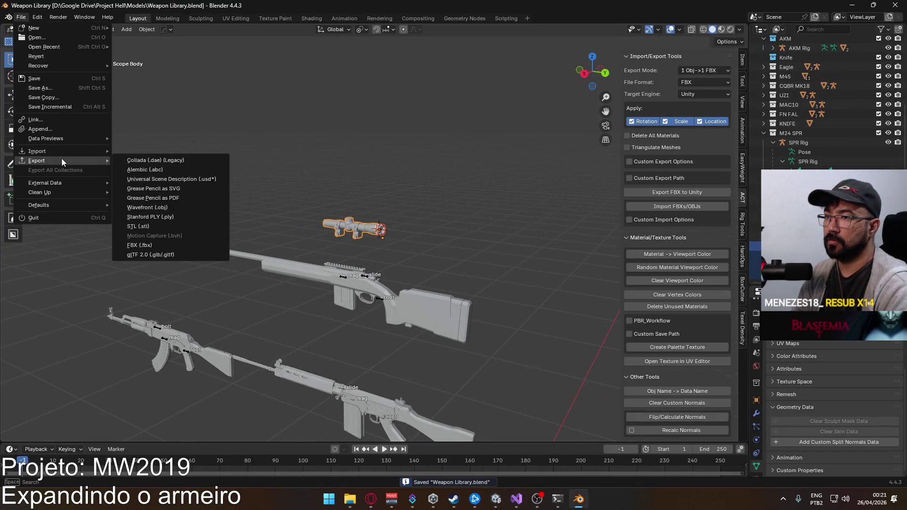
{"action": "left_click", "coordinate": [164, 244]}
{"action": "left_click", "coordinate": [398, 194]}
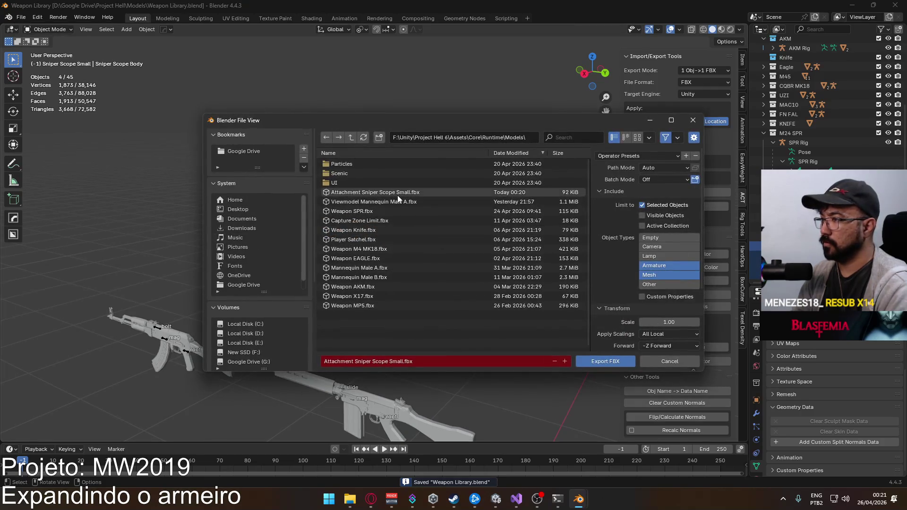
{"action": "scroll", "coordinate": [656, 301], "scroll_direction": "down", "scroll_amount": 5}
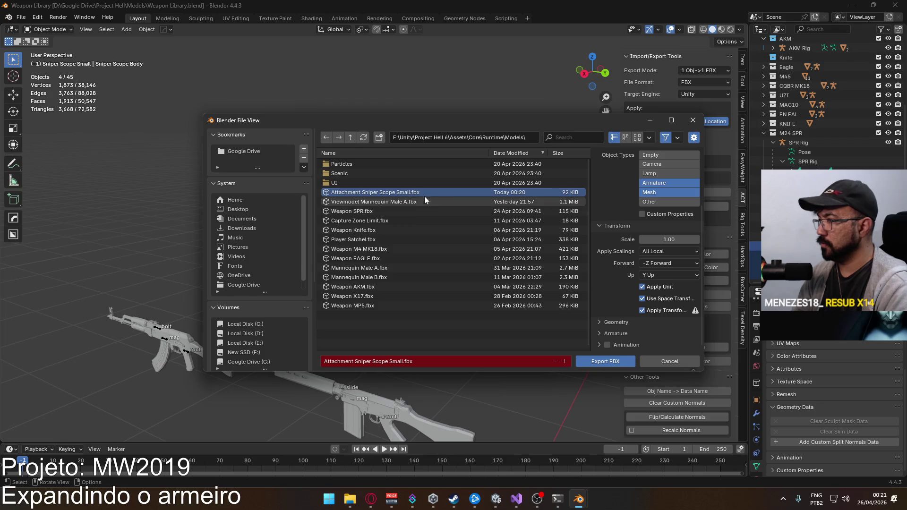
{"action": "double_click", "coordinate": [401, 193]}
{"action": "key", "text": "alt+Tab"}
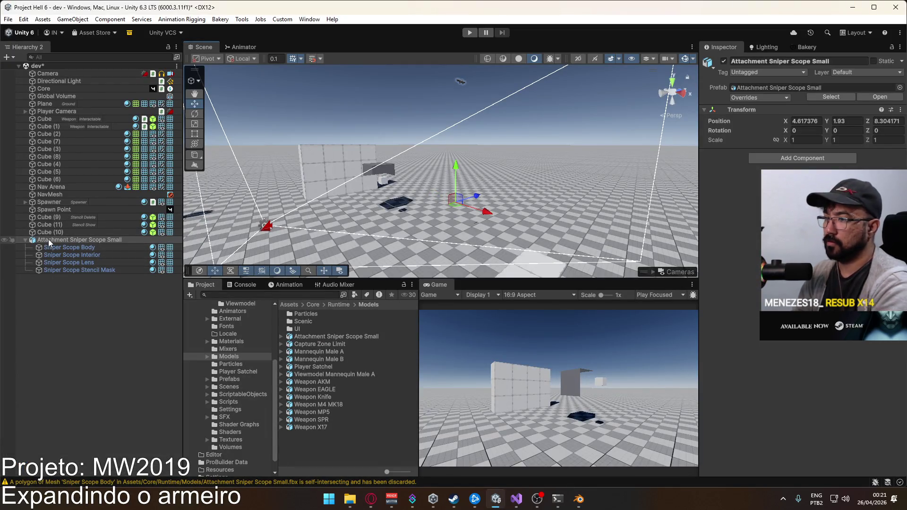
Swap the old scope instance for the reimported model and check its Body, Interior, Lens and Stencil Mask
{"action": "key", "text": "Delete"}
{"action": "left_click_drag", "start_coordinate": [422, 256], "coordinate": [487, 238]}
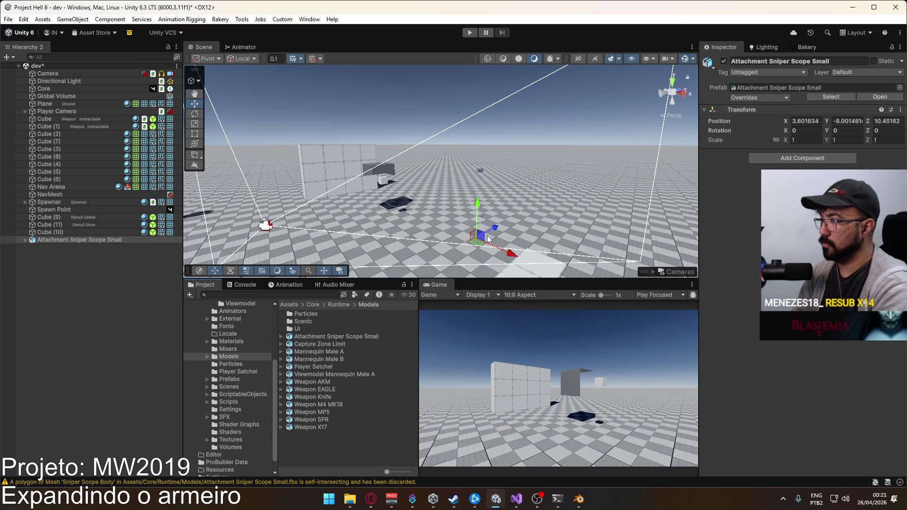
{"action": "left_click", "coordinate": [24, 240]}
{"action": "left_click", "coordinate": [56, 248]}
{"action": "left_click", "coordinate": [72, 257]}
{"action": "left_click", "coordinate": [73, 263]}
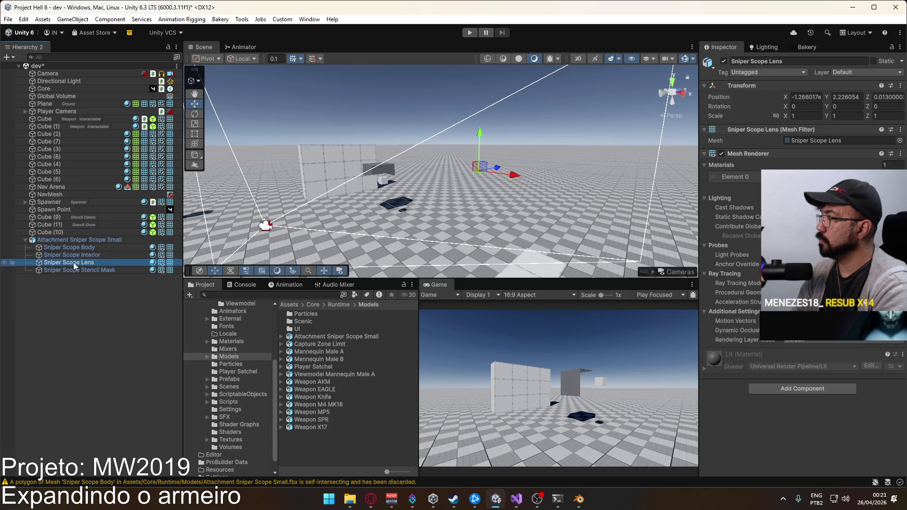
{"action": "left_click", "coordinate": [74, 268]}
{"action": "left_click", "coordinate": [69, 248]}
{"action": "left_click", "coordinate": [66, 241]}
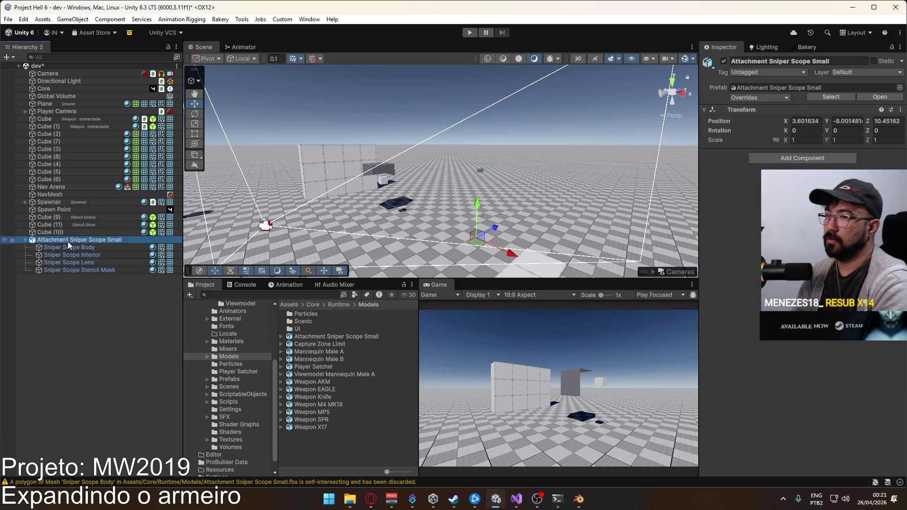
{"action": "key", "text": "alt+Tab"}
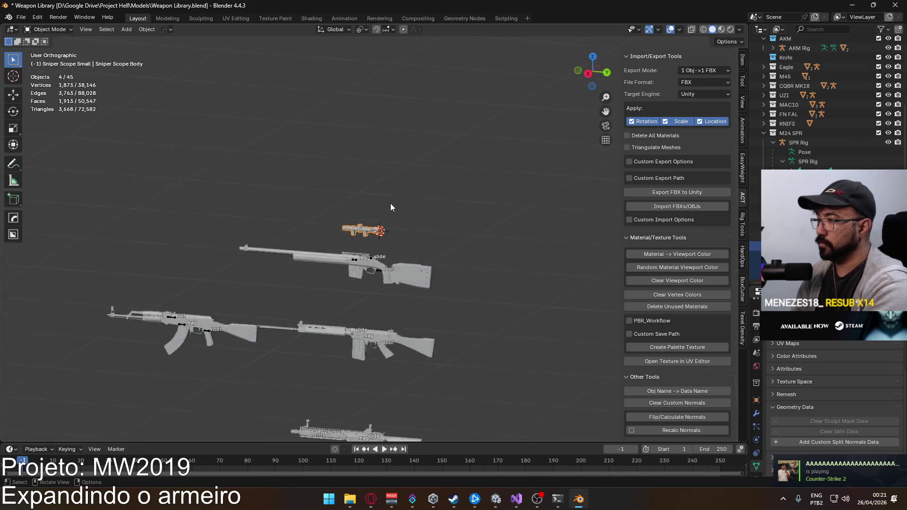
From the right view, move the scope 2.2 m lower with snapping on
{"action": "key", "text": "KP_3"}
{"action": "scroll", "coordinate": [376, 218], "scroll_direction": "down", "scroll_amount": 3}
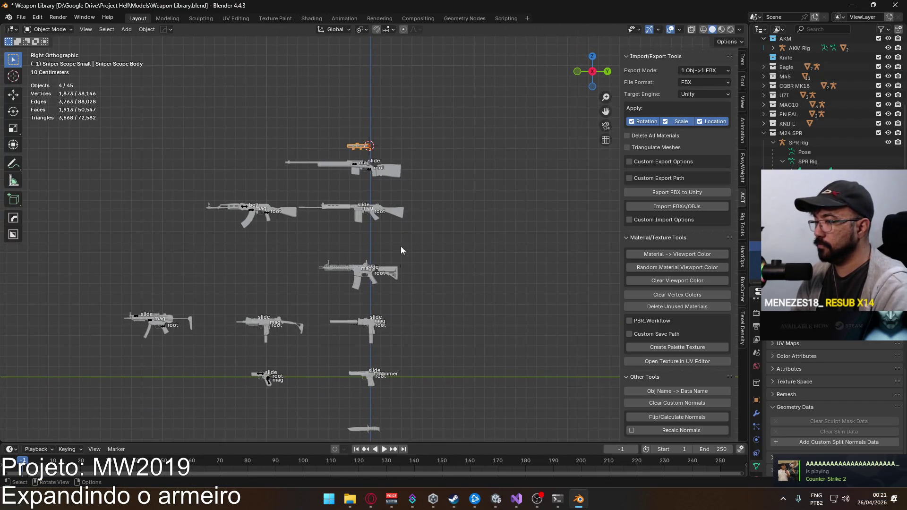
{"action": "left_click", "coordinate": [376, 30]}
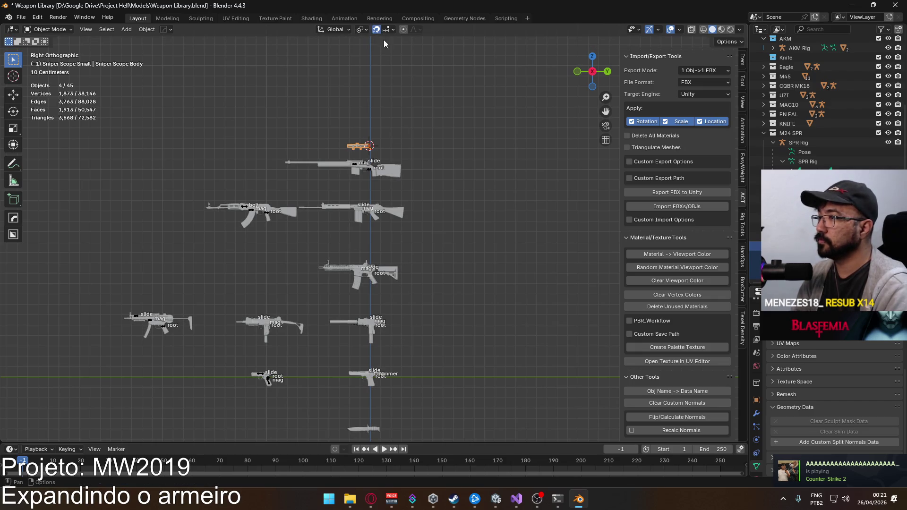
{"action": "scroll", "coordinate": [461, 193], "scroll_direction": "down", "scroll_amount": 3}
{"action": "key", "text": "g"}
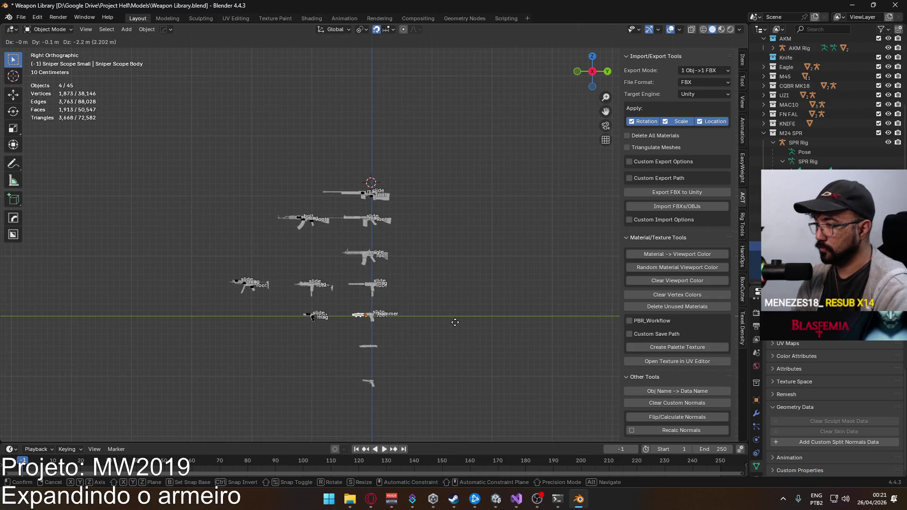
{"action": "left_click", "coordinate": [455, 322]}
Export the scope as FBX over Attachment Sniper Scope Small.fbx
{"action": "left_click", "coordinate": [21, 17]}
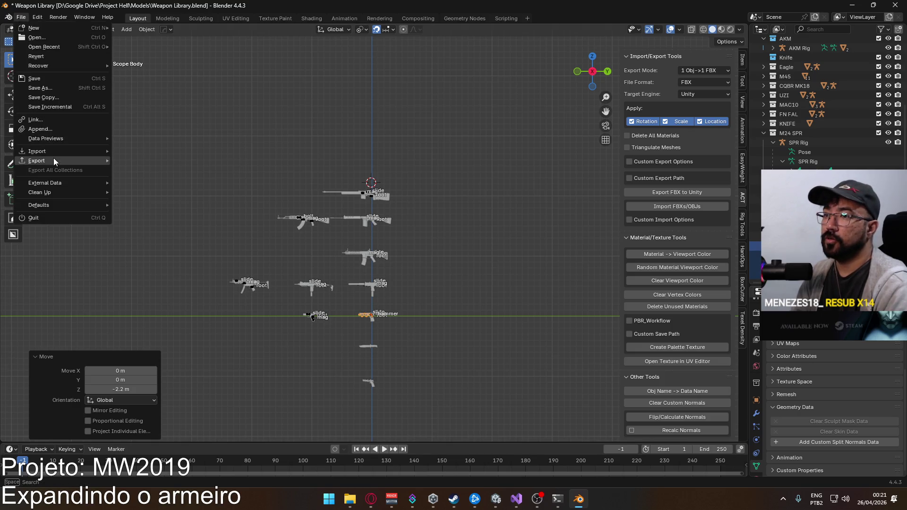
{"action": "mouse_move", "coordinate": [52, 161]}
{"action": "left_click", "coordinate": [191, 245]}
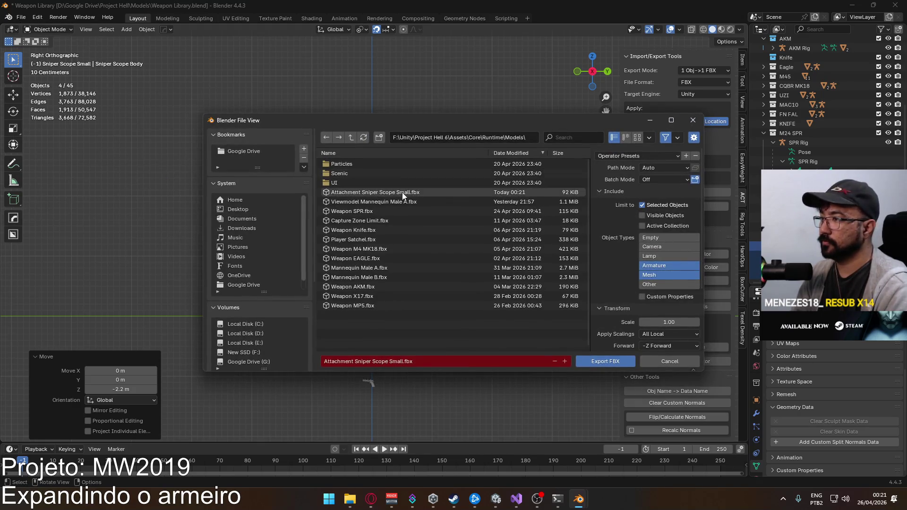
{"action": "double_click", "coordinate": [412, 196]}
Move the scope back up 2.2 m and save Weapon Library.blend
{"action": "key", "text": "g"}
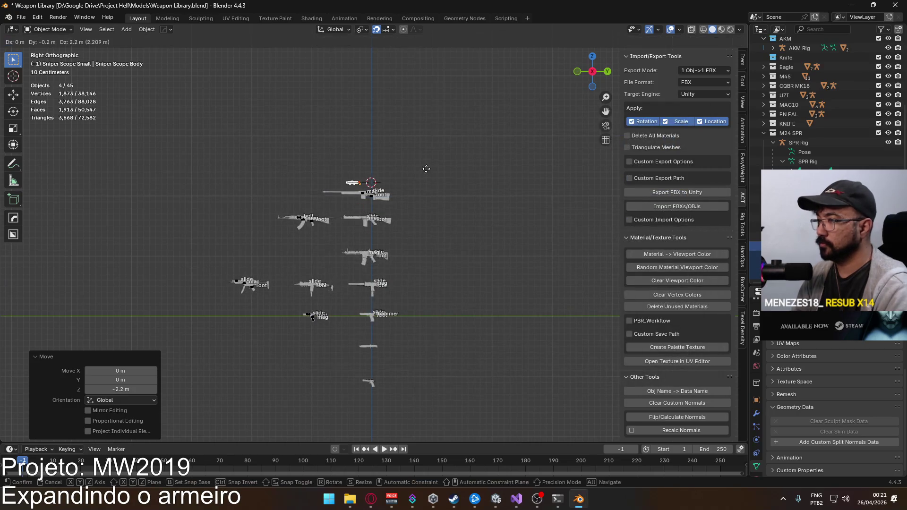
{"action": "key", "text": "Return"}
{"action": "key", "text": "ctrl+s"}
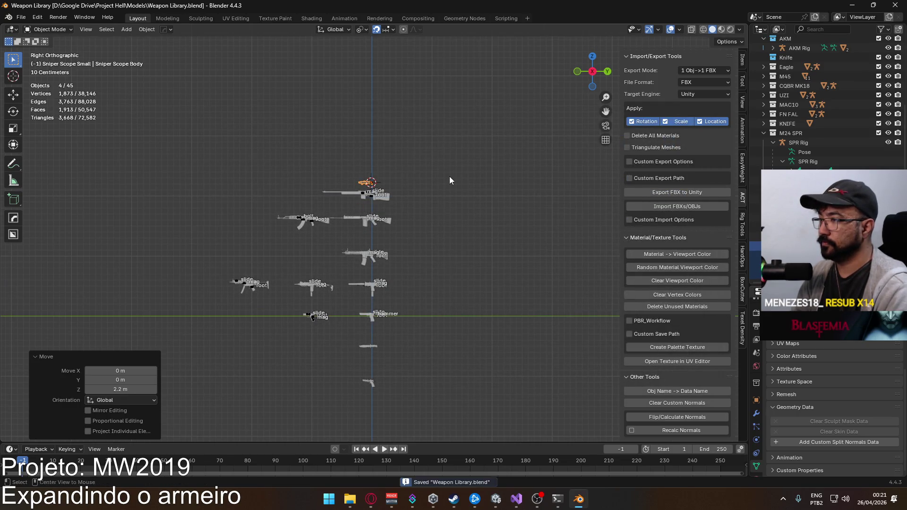
{"action": "key", "text": "alt+Tab"}
{"action": "scroll", "coordinate": [459, 209], "scroll_direction": "up", "scroll_amount": 10}
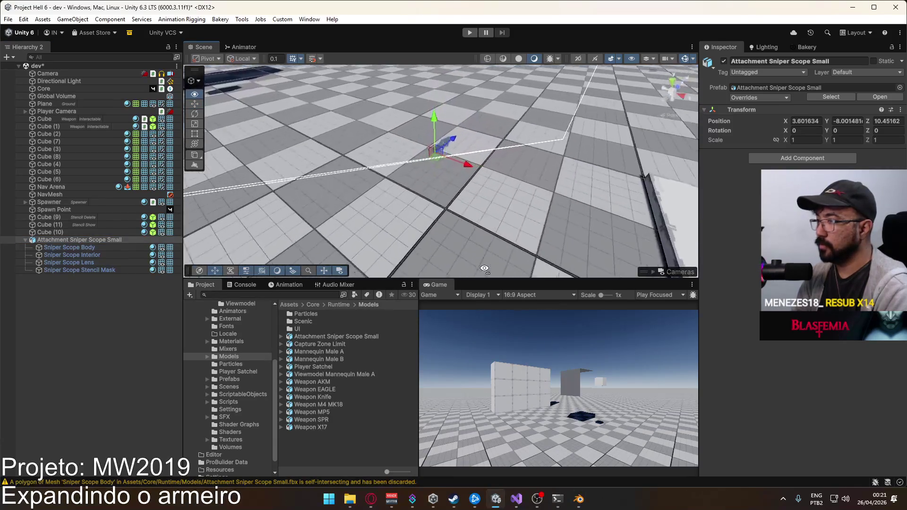
Lift the scope above the floor and toggle the lens's visibility to inspect it
{"action": "key", "text": "f"}
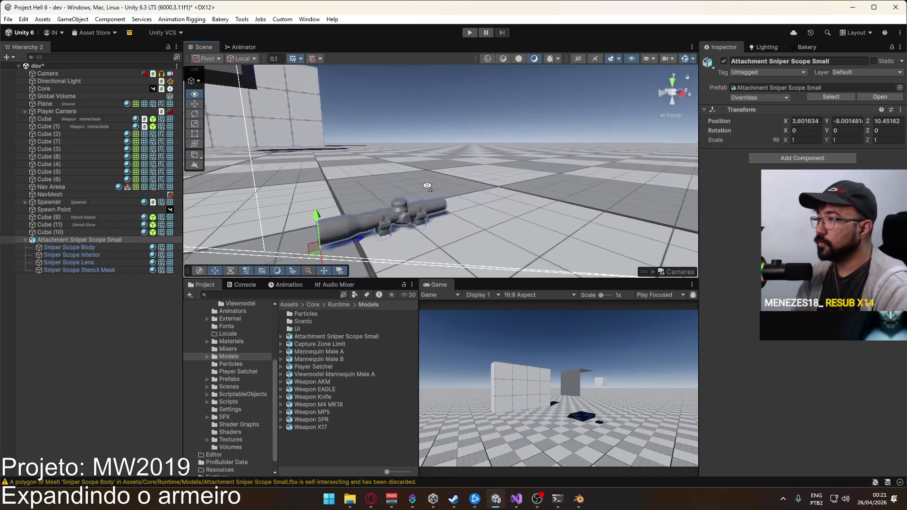
{"action": "left_click_drag", "start_coordinate": [328, 176], "coordinate": [331, 104]}
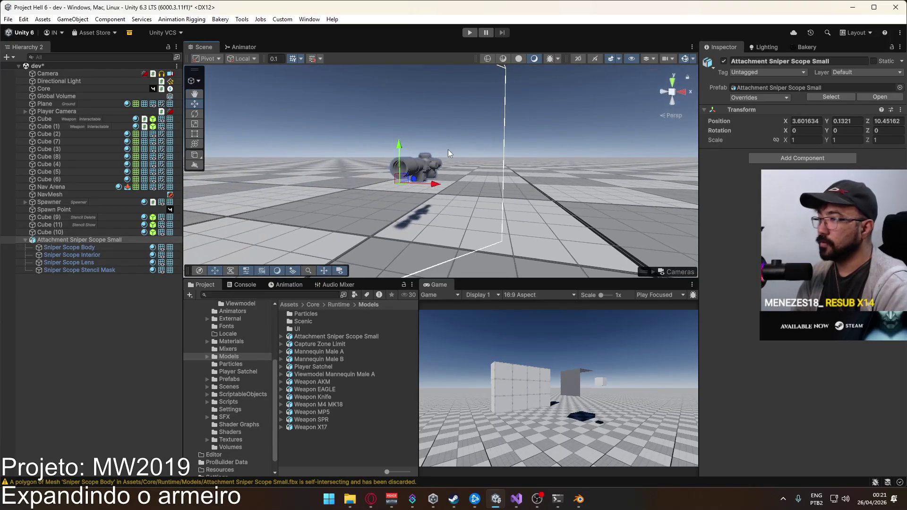
{"action": "left_click", "coordinate": [399, 168]}
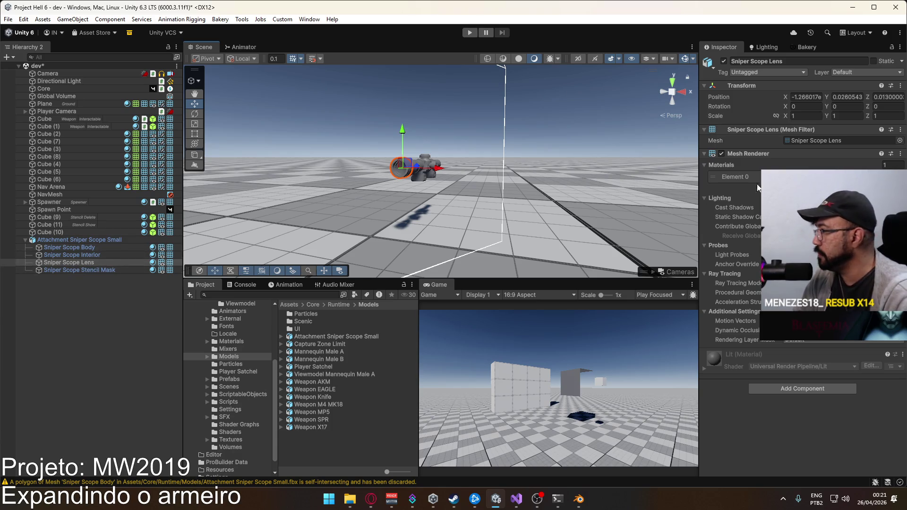
{"action": "left_click", "coordinate": [721, 154]}
{"action": "left_click", "coordinate": [721, 154]}
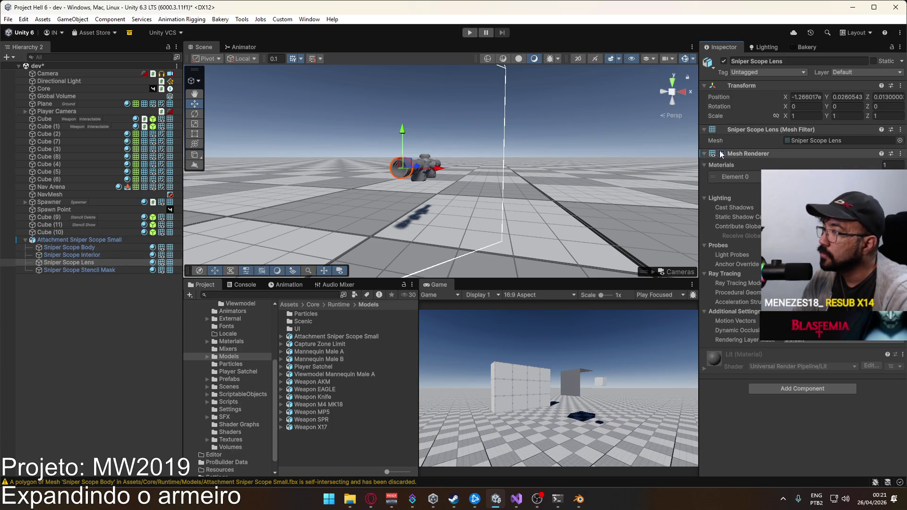
{"action": "key", "text": "f"}
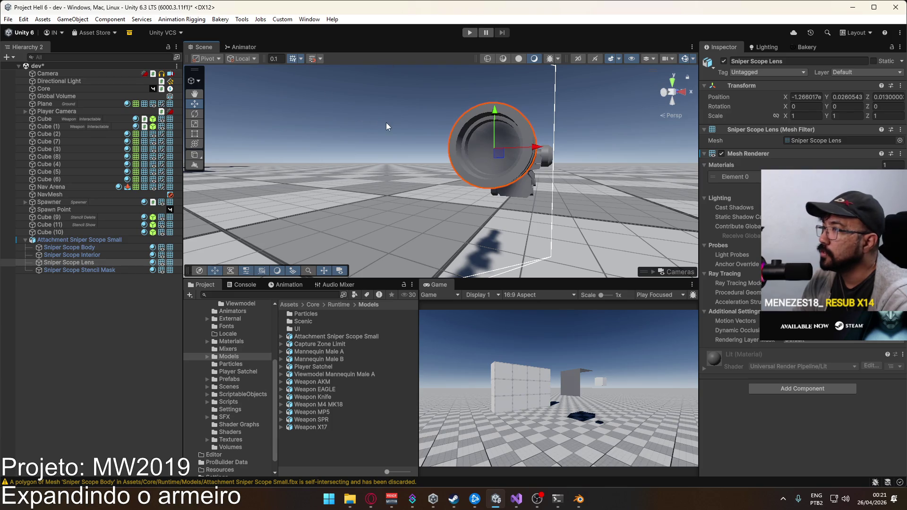
{"action": "left_click", "coordinate": [721, 154]}
{"action": "left_click", "coordinate": [722, 154]}
Check the Interior and Body, then put Sniper Scope Body on layer Stencil Delete
{"action": "left_click", "coordinate": [84, 254]}
{"action": "left_click", "coordinate": [723, 154]}
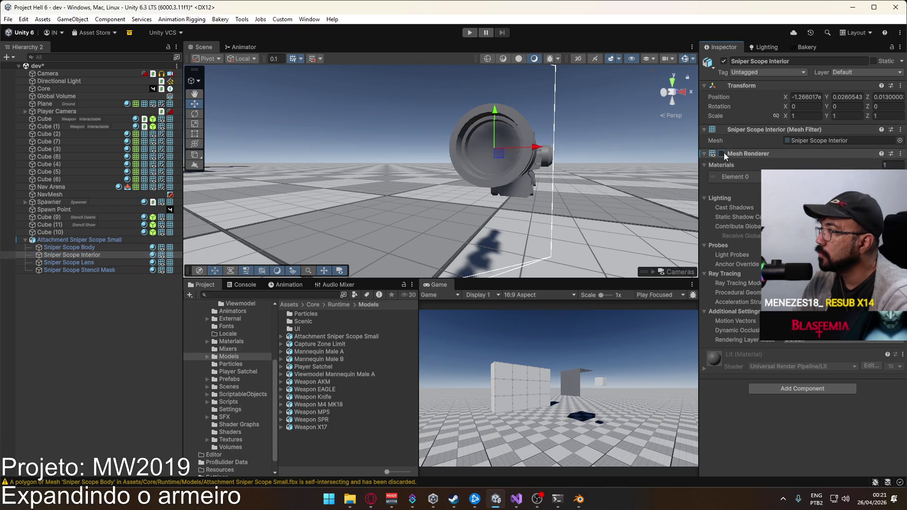
{"action": "left_click", "coordinate": [722, 153]}
{"action": "left_click", "coordinate": [87, 246]}
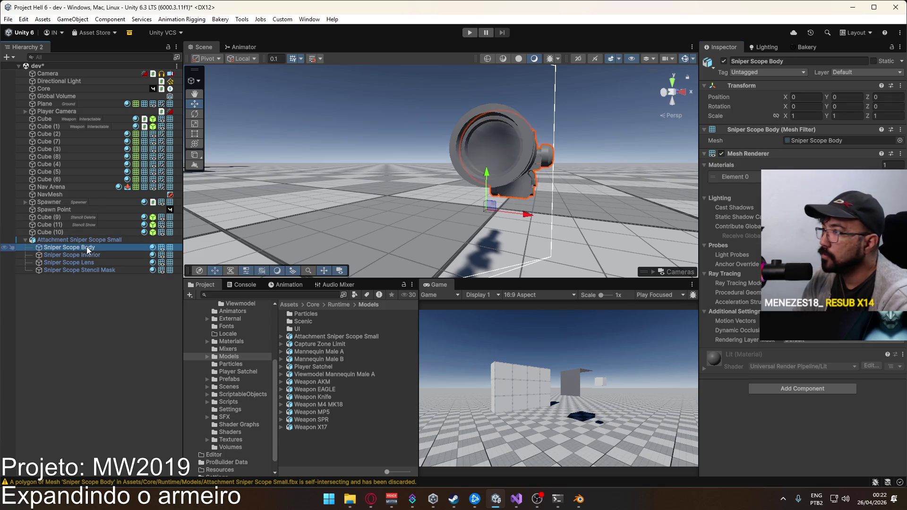
{"action": "left_click", "coordinate": [723, 152]}
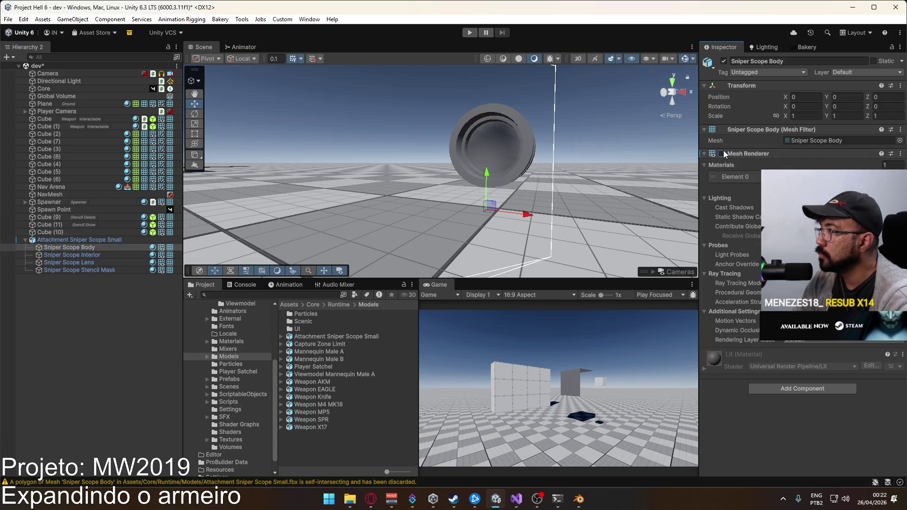
{"action": "left_click", "coordinate": [723, 153]}
{"action": "left_click", "coordinate": [859, 73]}
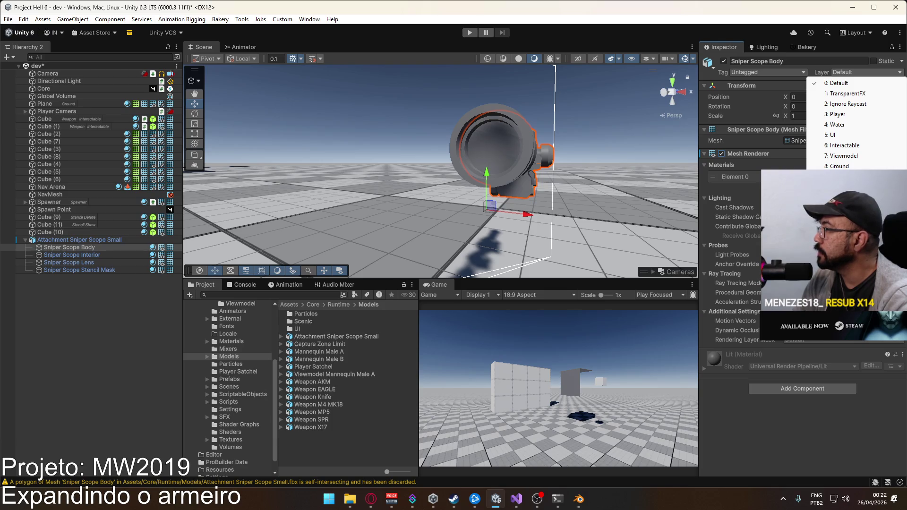
{"action": "left_click", "coordinate": [837, 197]}
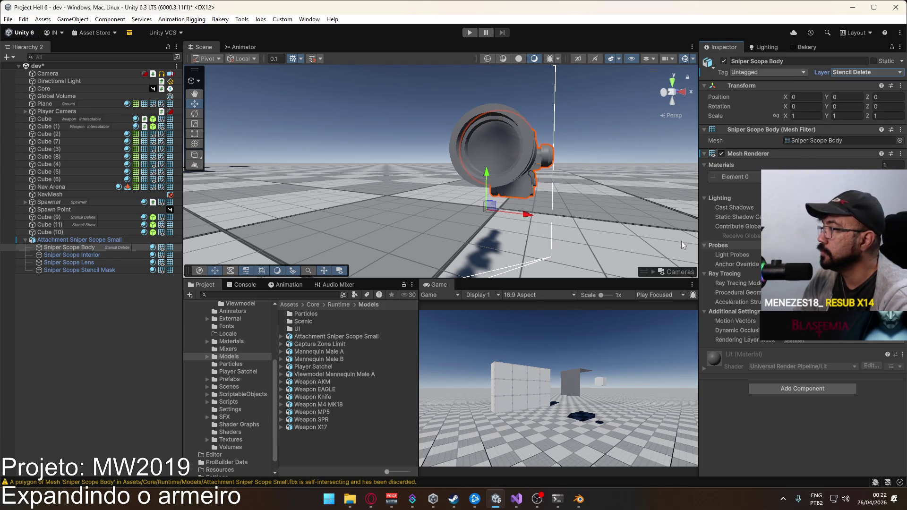
Assign the Stencil Mask material to Sniper Scope Stencil Mask's Element 0 slot
{"action": "left_click", "coordinate": [83, 268]}
{"action": "left_click", "coordinate": [900, 177]}
{"action": "type", "text": "ste"}
{"action": "double_click", "coordinate": [682, 266]}
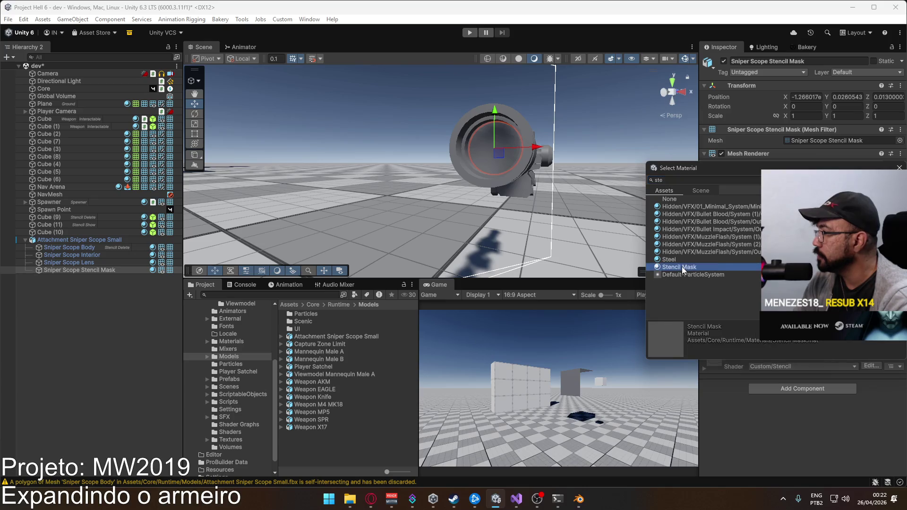
Toggle the lens and hide Sniper Scope Interior to check the stencil effect
{"action": "left_click", "coordinate": [76, 263]}
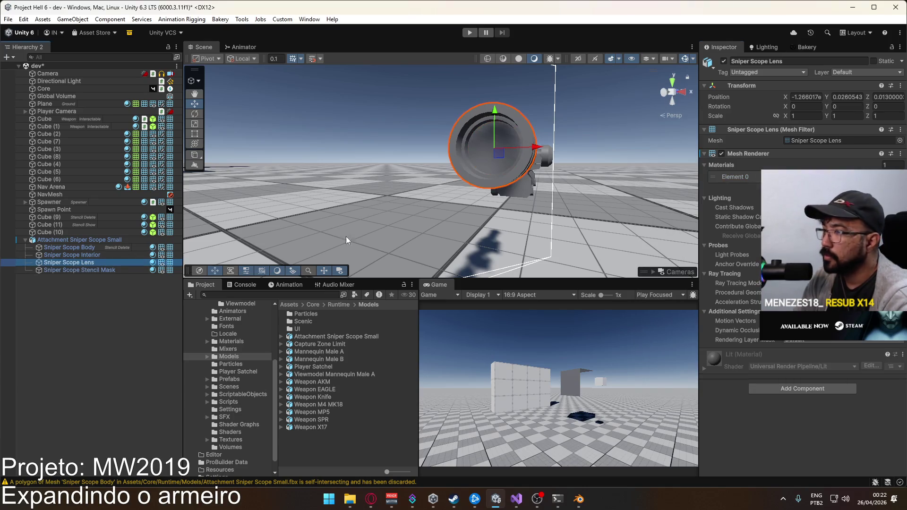
{"action": "left_click", "coordinate": [721, 154]}
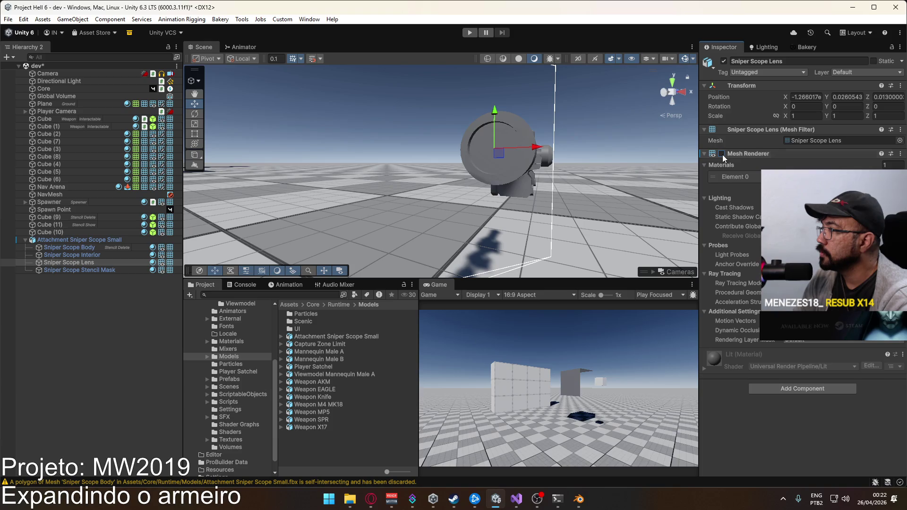
{"action": "left_click", "coordinate": [722, 154]}
{"action": "left_click", "coordinate": [91, 255]}
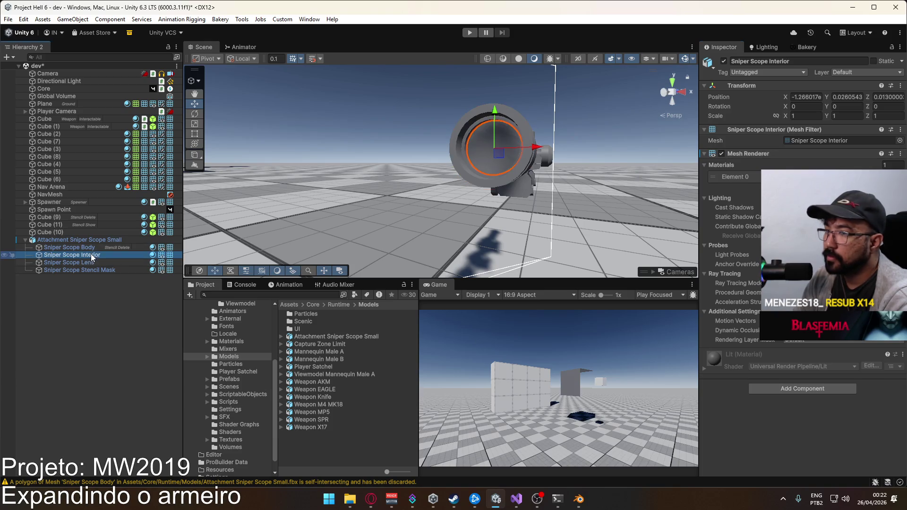
{"action": "left_click", "coordinate": [721, 153]}
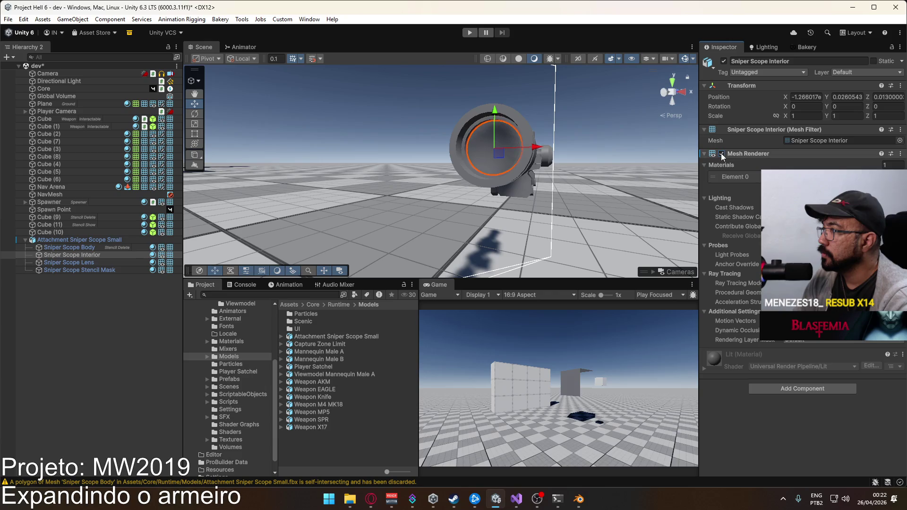
{"action": "left_click_drag", "start_coordinate": [469, 142], "coordinate": [520, 159]}
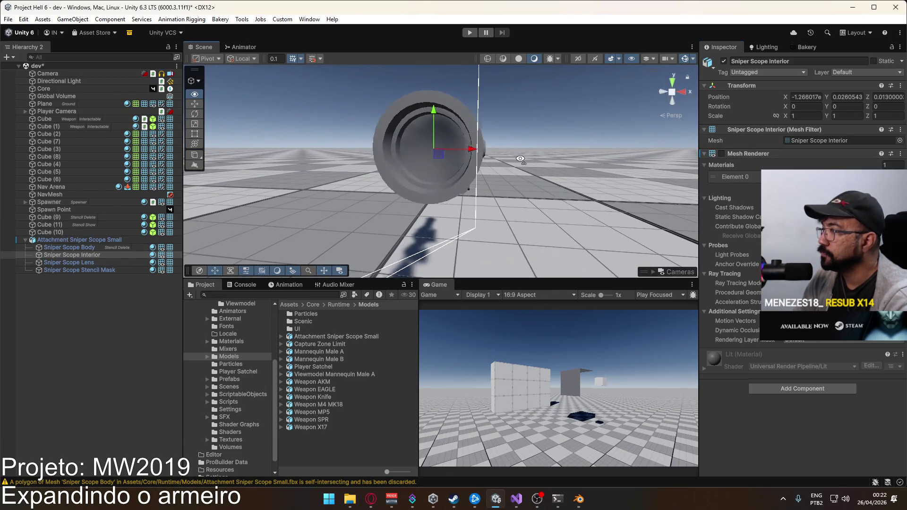
Cycle the viewport selection back to the lens and move it slightly downward
{"action": "left_click", "coordinate": [103, 270]}
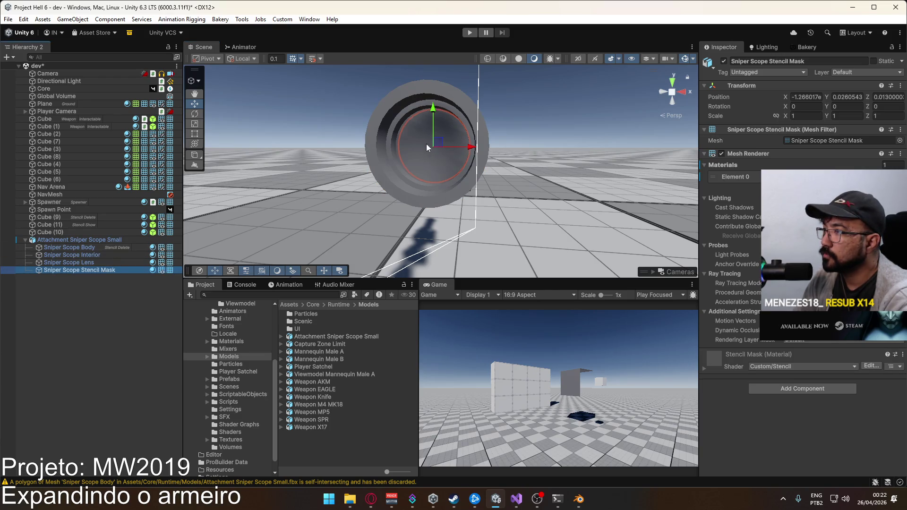
{"action": "left_click", "coordinate": [412, 146]}
{"action": "left_click", "coordinate": [412, 146]}
{"action": "left_click", "coordinate": [413, 146]}
{"action": "left_click", "coordinate": [412, 147]}
{"action": "left_click", "coordinate": [412, 146]}
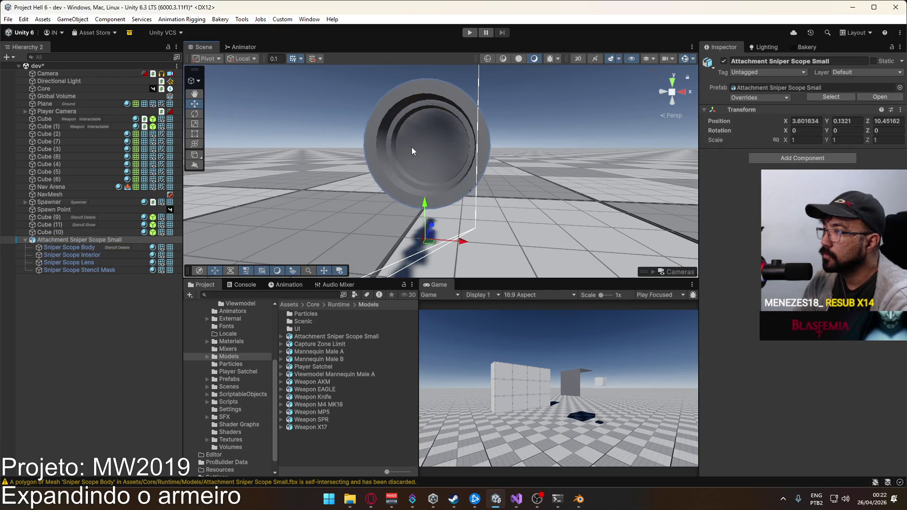
{"action": "left_click", "coordinate": [412, 147]}
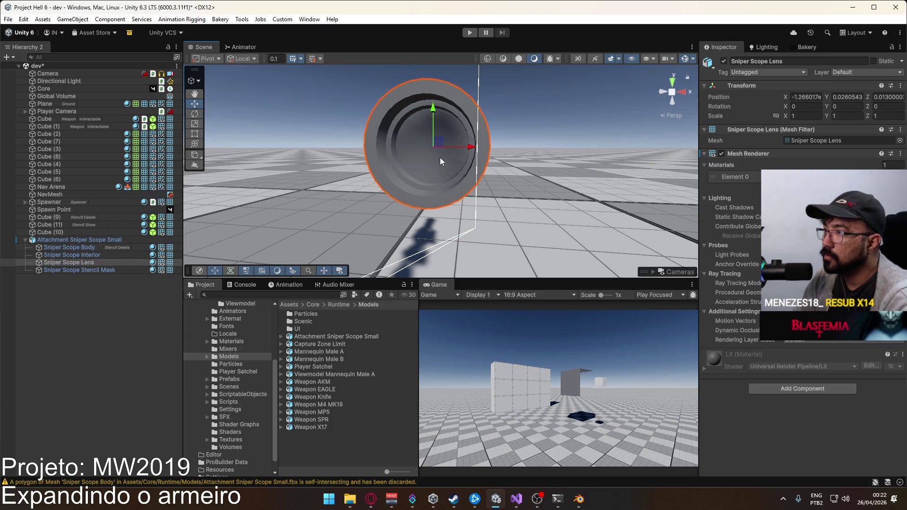
{"action": "left_click_drag", "start_coordinate": [435, 123], "coordinate": [434, 219]}
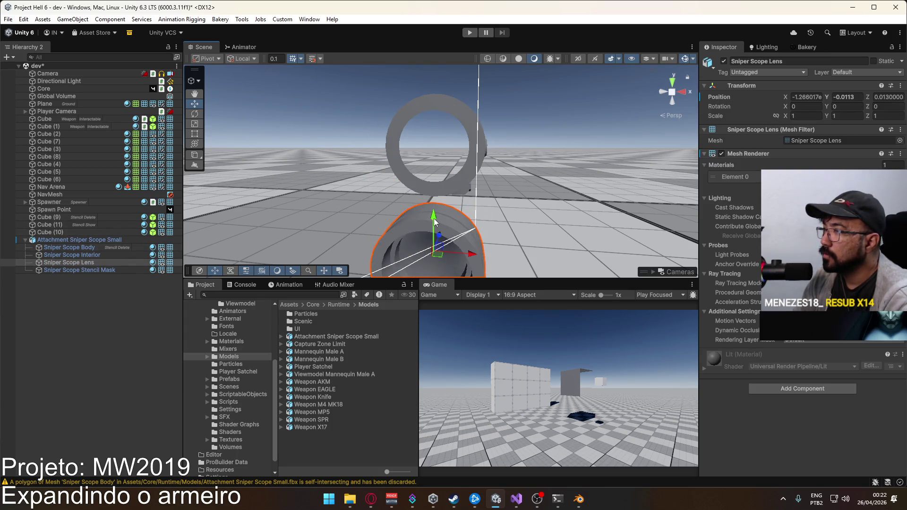
{"action": "scroll", "coordinate": [450, 164], "scroll_direction": "down", "scroll_amount": 3}
{"action": "left_click_drag", "start_coordinate": [451, 164], "coordinate": [437, 169]}
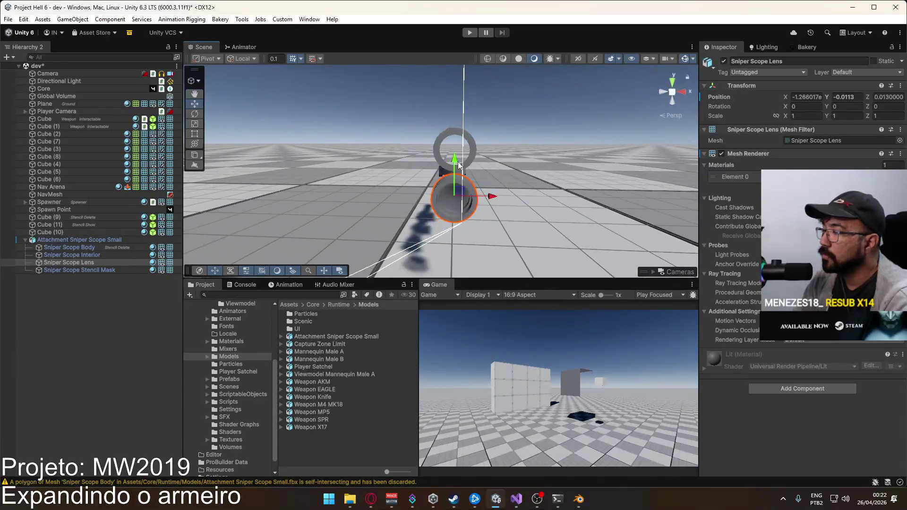
{"action": "mouse_move", "coordinate": [439, 166]}
{"action": "left_mouse_down"}
{"action": "mouse_move", "coordinate": [468, 170]}
{"action": "mouse_move", "coordinate": [439, 165]}
{"action": "left_mouse_up"}
{"action": "left_click", "coordinate": [579, 499]}
Hide the body, outer rings and interior disc to look inside, then unhide everything
{"action": "scroll", "coordinate": [419, 236], "scroll_direction": "up", "scroll_amount": 5}
{"action": "scroll", "coordinate": [420, 240], "scroll_direction": "up", "scroll_amount": 6}
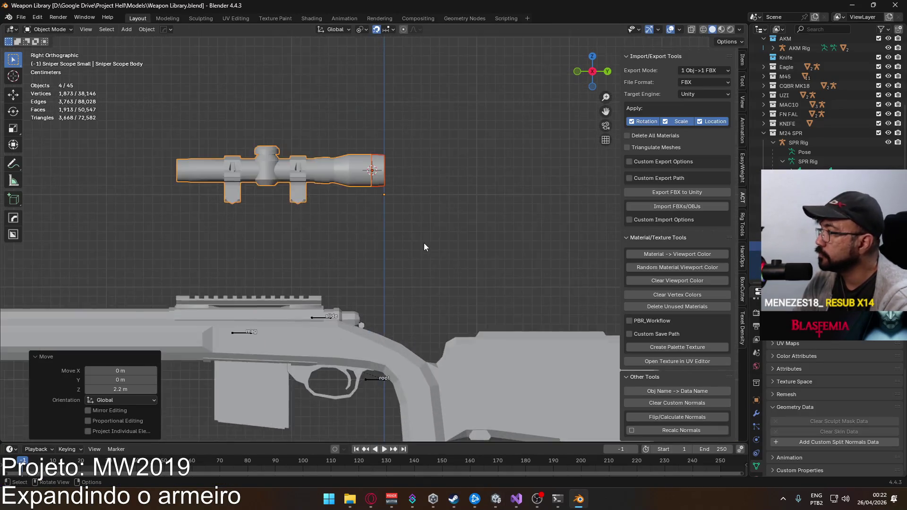
{"action": "mouse_move", "coordinate": [446, 217]}
{"action": "left_mouse_down"}
{"action": "mouse_move", "coordinate": [334, 149]}
{"action": "mouse_move", "coordinate": [425, 218]}
{"action": "left_mouse_up"}
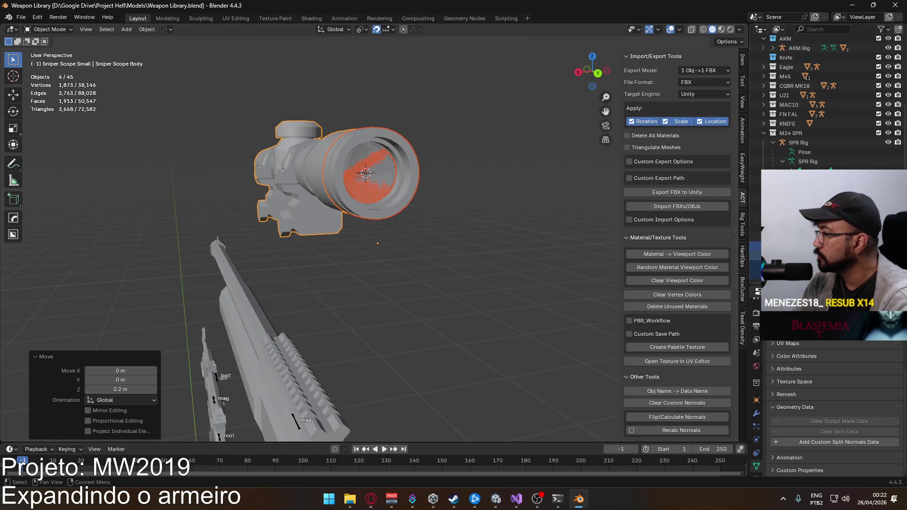
{"action": "key", "text": "h"}
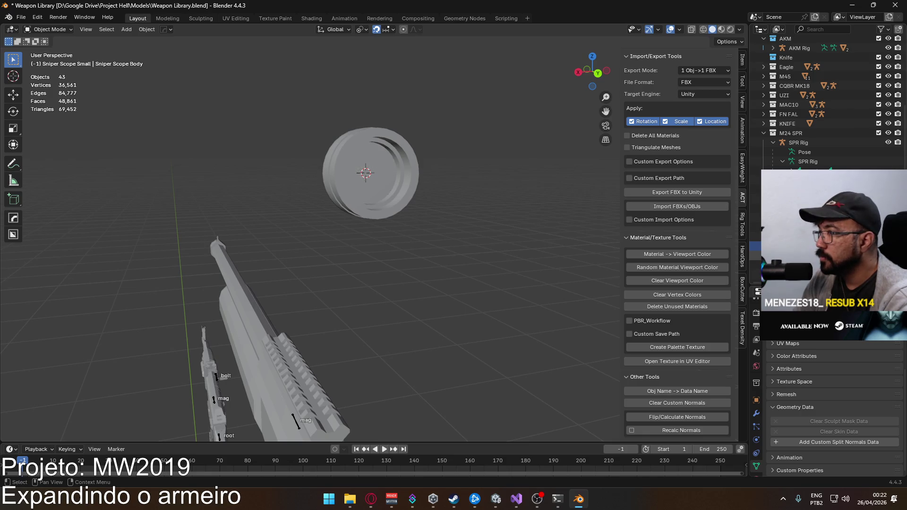
{"action": "left_click", "coordinate": [403, 203]}
{"action": "key", "text": "h"}
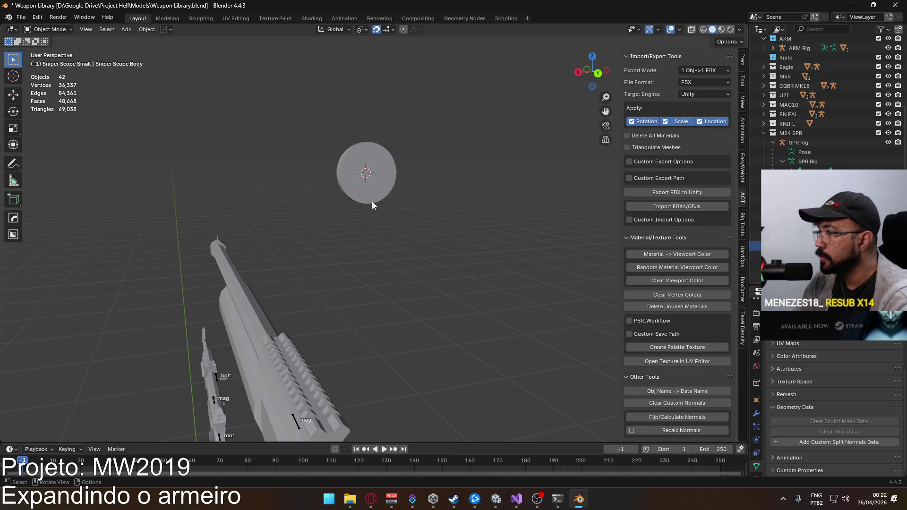
{"action": "scroll", "coordinate": [373, 179], "scroll_direction": "up", "scroll_amount": 3}
{"action": "left_click", "coordinate": [388, 173]}
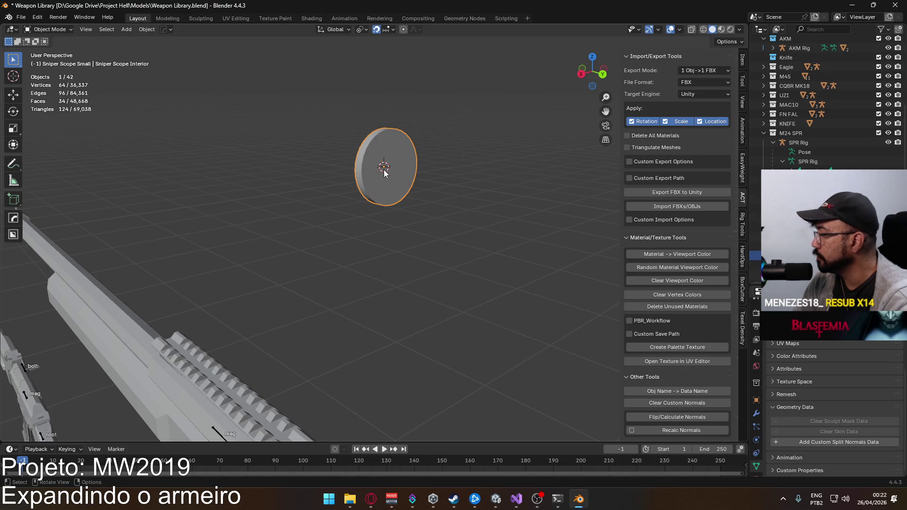
{"action": "mouse_move", "coordinate": [399, 178]}
{"action": "left_mouse_down"}
{"action": "mouse_move", "coordinate": [473, 172]}
{"action": "mouse_move", "coordinate": [444, 171]}
{"action": "mouse_move", "coordinate": [413, 195]}
{"action": "left_mouse_up"}
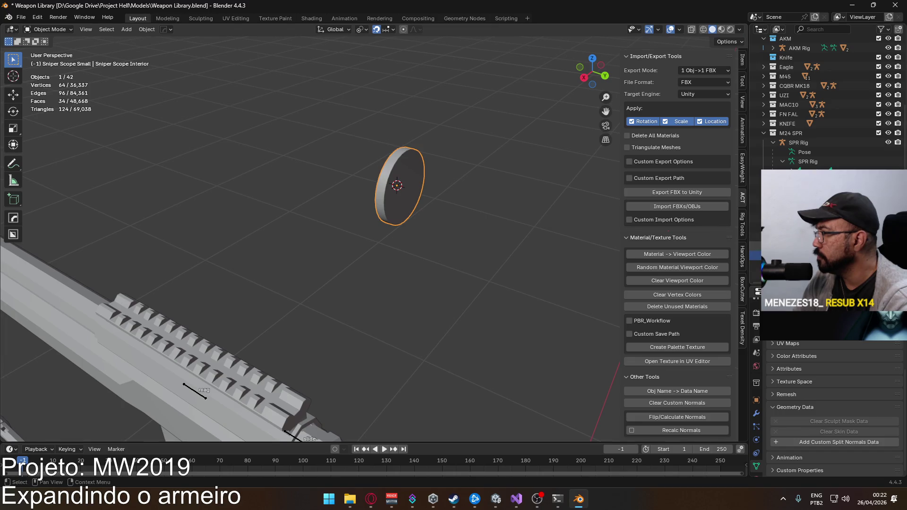
{"action": "key", "text": "h"}
{"action": "key", "text": "alt+h"}
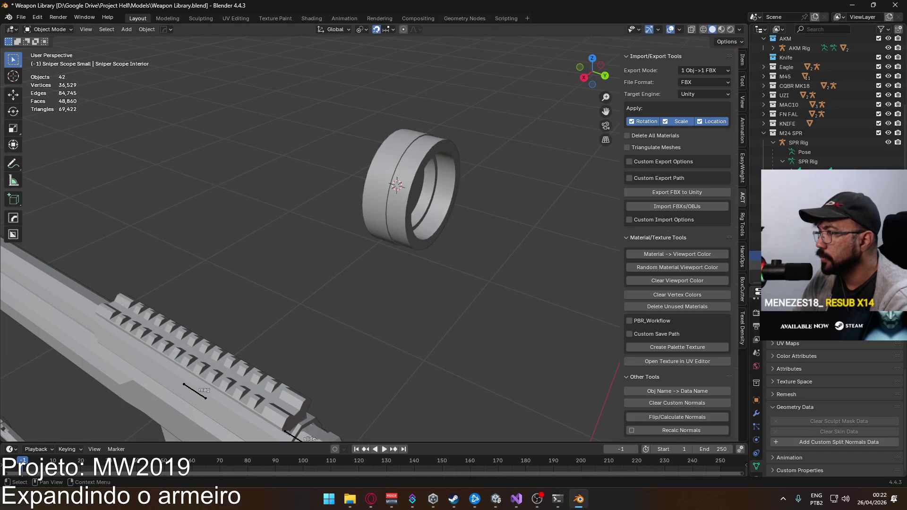
Select the Sniper Scope Lens's cap face in Edit Mode, then return to Object Mode
{"action": "mouse_move", "coordinate": [471, 203]}
{"action": "left_mouse_down"}
{"action": "mouse_move", "coordinate": [396, 165]}
{"action": "mouse_move", "coordinate": [530, 165]}
{"action": "mouse_move", "coordinate": [204, 135]}
{"action": "mouse_move", "coordinate": [382, 155]}
{"action": "left_mouse_up"}
{"action": "left_click", "coordinate": [399, 165]}
{"action": "key", "text": "Tab"}
{"action": "left_click", "coordinate": [402, 164]}
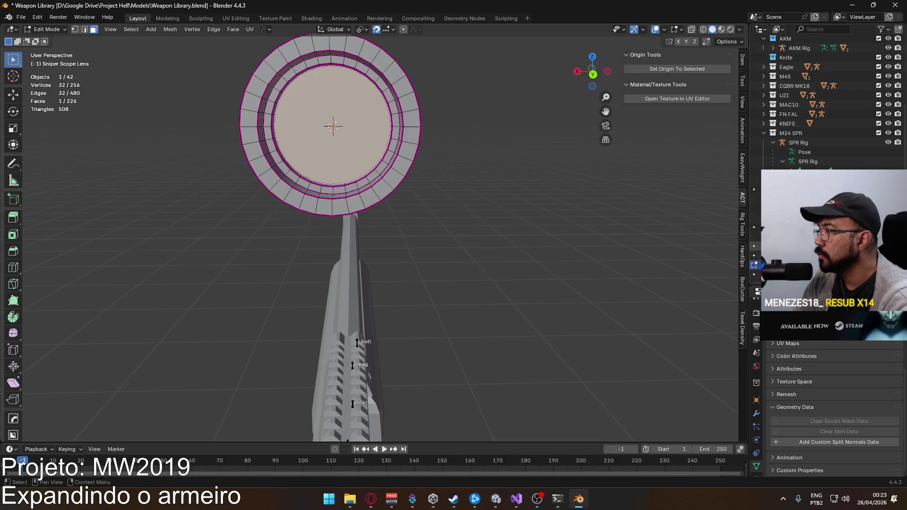
{"action": "key", "text": "Tab"}
{"action": "left_click", "coordinate": [416, 148]}
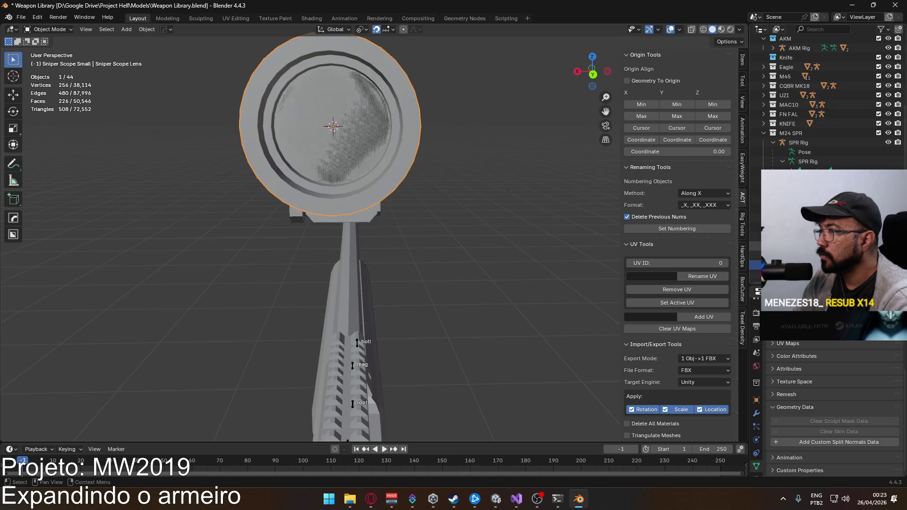
{"action": "left_click", "coordinate": [433, 499]}
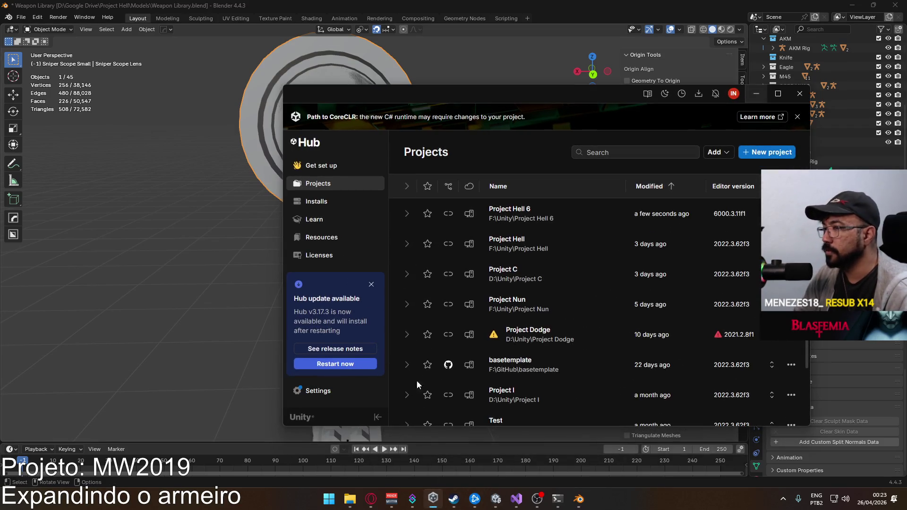
Launch Project C from Unity Hub's project list
{"action": "left_click", "coordinate": [531, 269]}
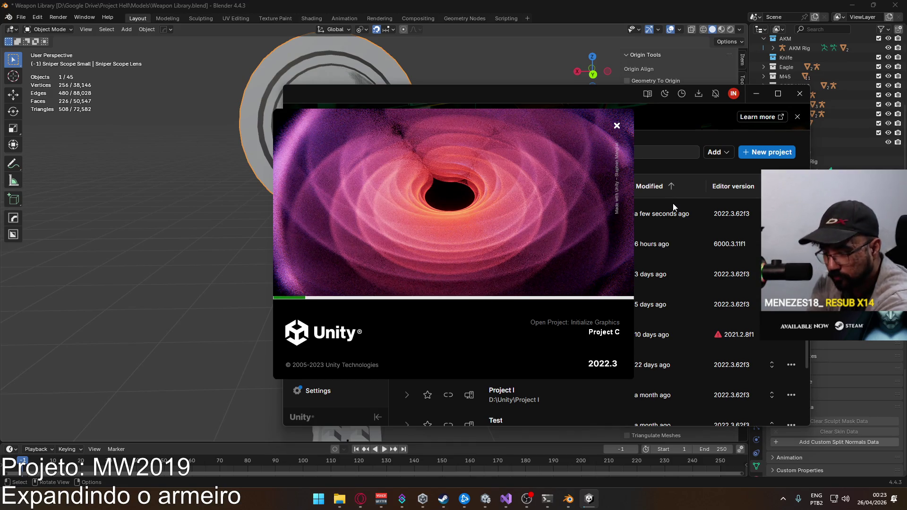
{"action": "key", "text": "alt+Tab"}
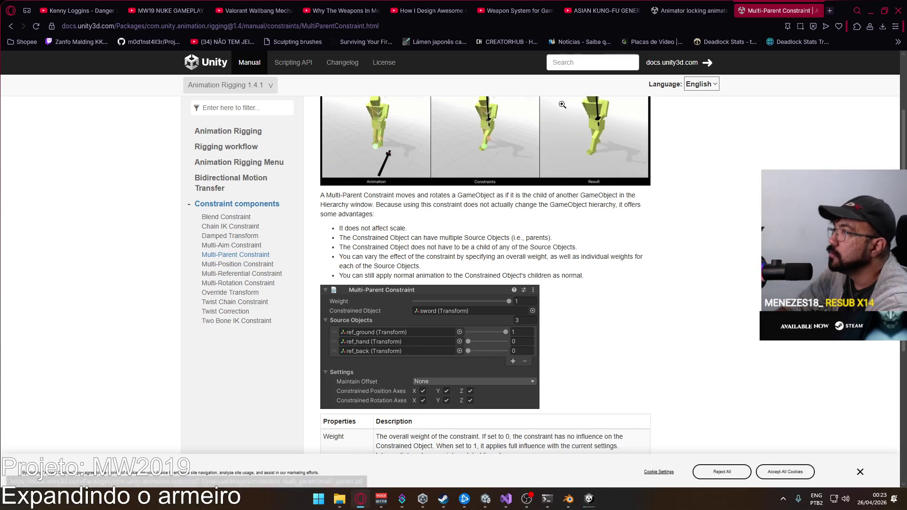
Close the Multi-Parent Constraint docs tab and open Twitch from a new start page
{"action": "left_click", "coordinate": [816, 11]}
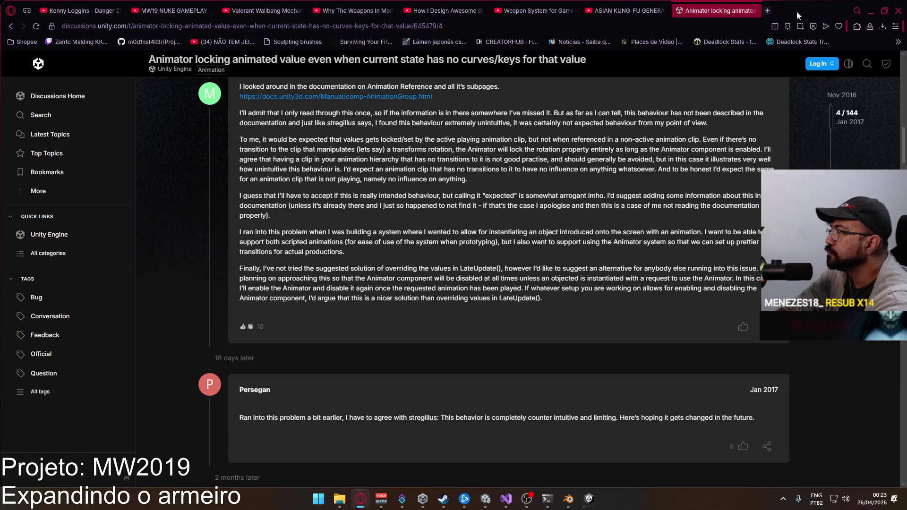
{"action": "left_click", "coordinate": [772, 13]}
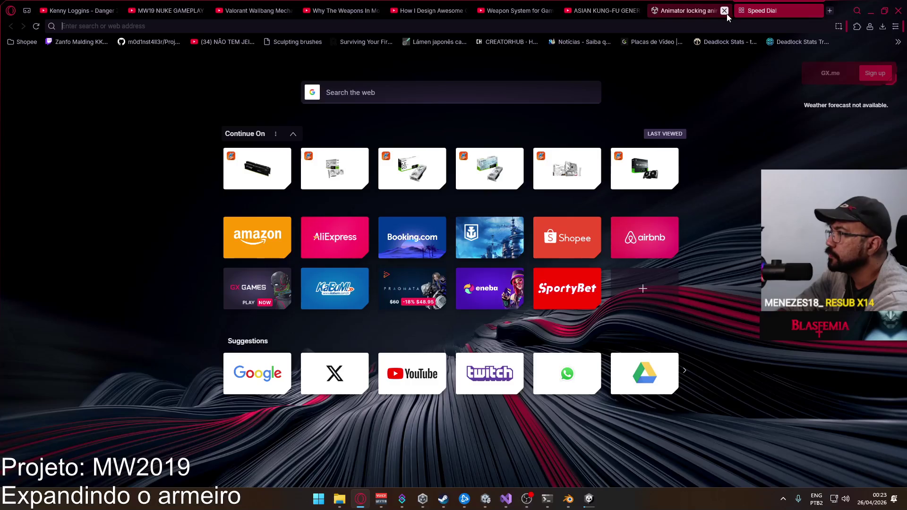
{"action": "left_click", "coordinate": [465, 395]}
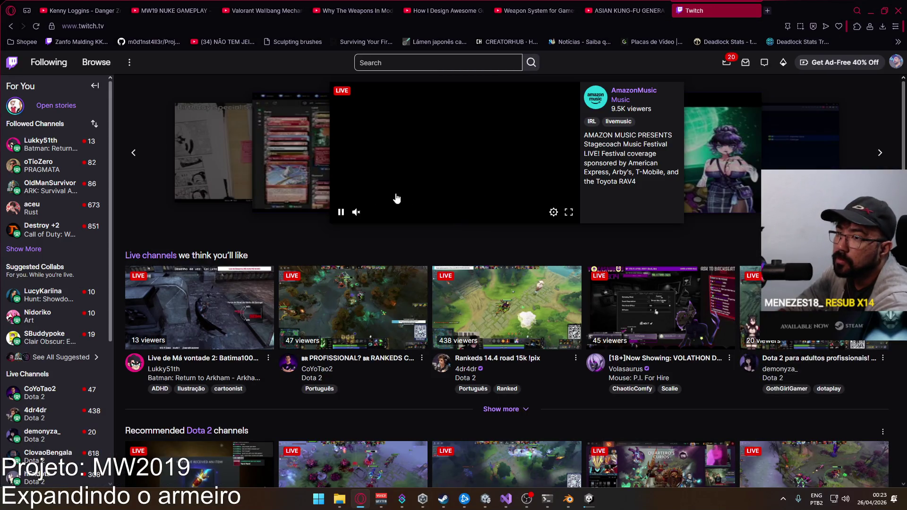
Expand and browse the followed channels, then close Twitch and minimize Opera GX
{"action": "left_click", "coordinate": [24, 249]}
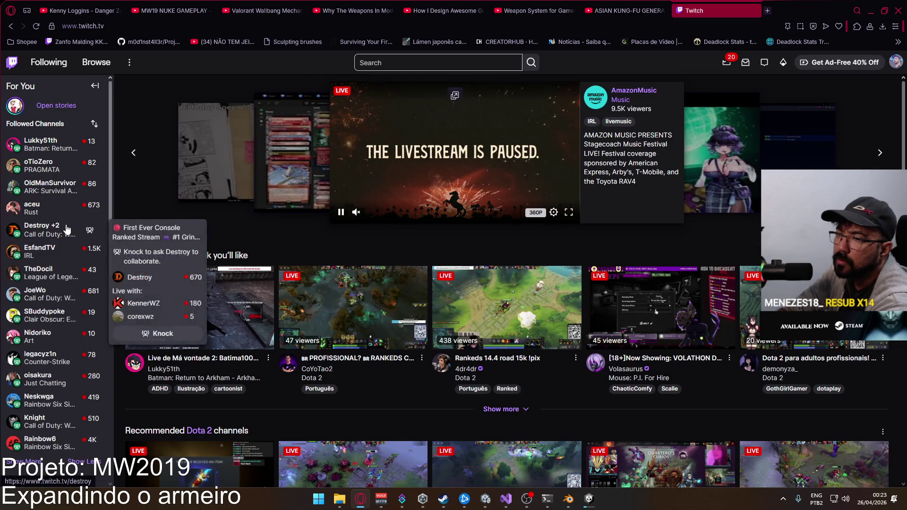
{"action": "scroll", "coordinate": [36, 326], "scroll_direction": "down", "scroll_amount": 3}
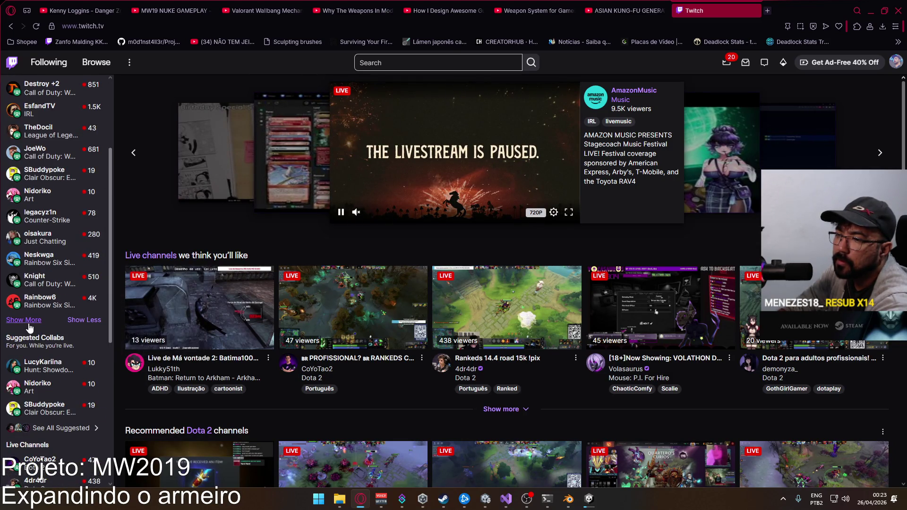
{"action": "scroll", "coordinate": [71, 305], "scroll_direction": "down", "scroll_amount": 4}
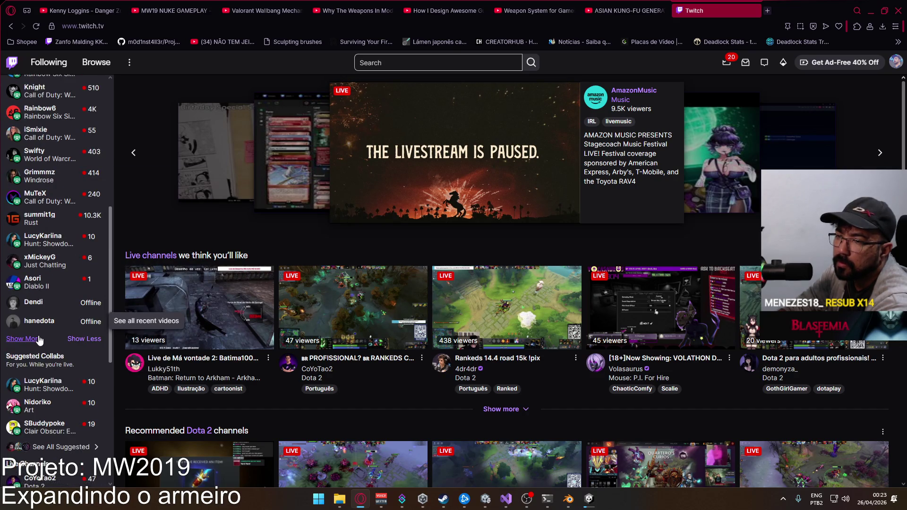
{"action": "scroll", "coordinate": [90, 307], "scroll_direction": "up", "scroll_amount": 4}
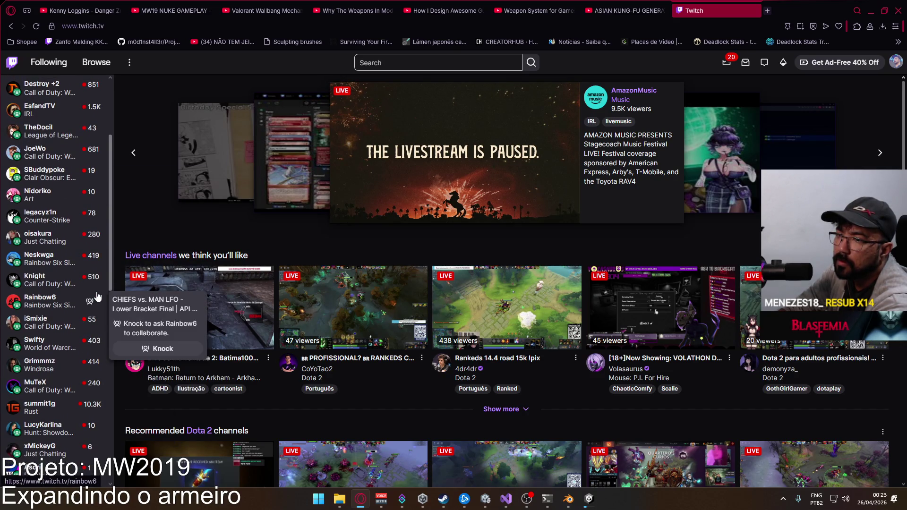
{"action": "scroll", "coordinate": [98, 296], "scroll_direction": "up", "scroll_amount": 2}
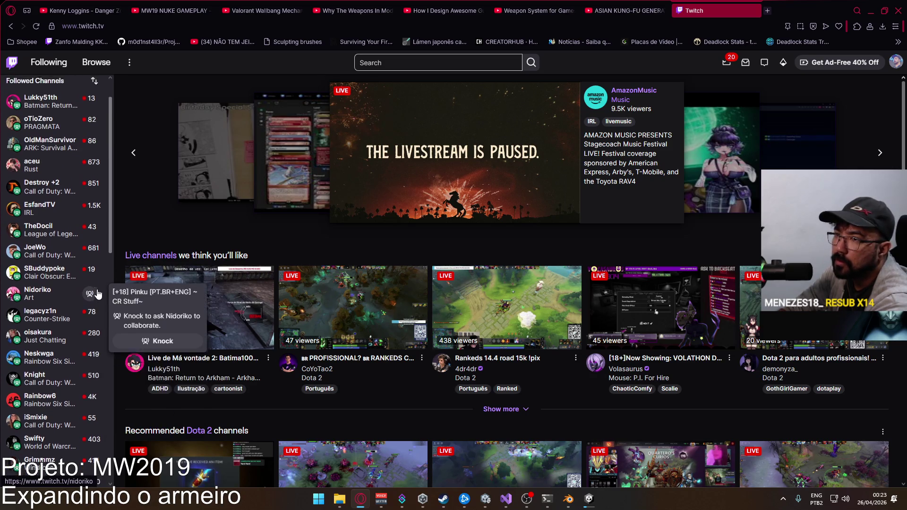
{"action": "scroll", "coordinate": [98, 294], "scroll_direction": "up", "scroll_amount": 1}
{"action": "scroll", "coordinate": [98, 294], "scroll_direction": "down", "scroll_amount": 8}
{"action": "scroll", "coordinate": [99, 293], "scroll_direction": "down", "scroll_amount": 5}
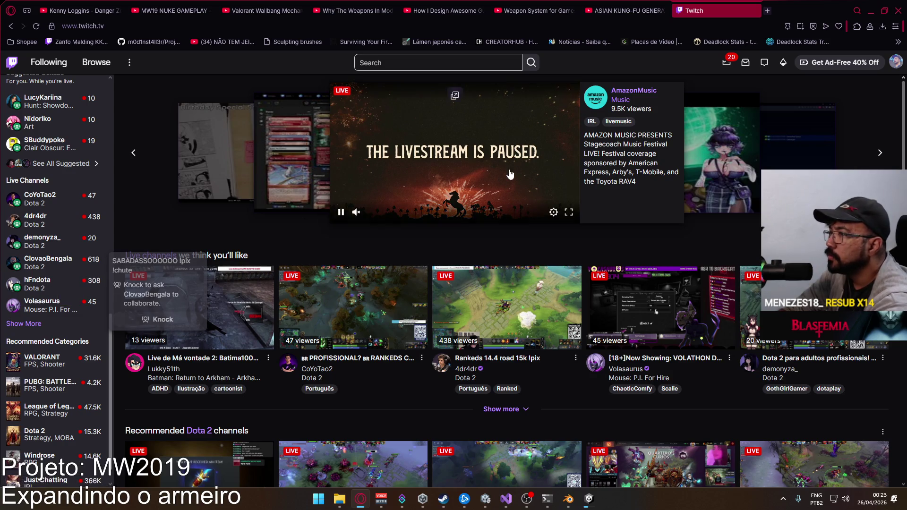
{"action": "left_click", "coordinate": [756, 10]}
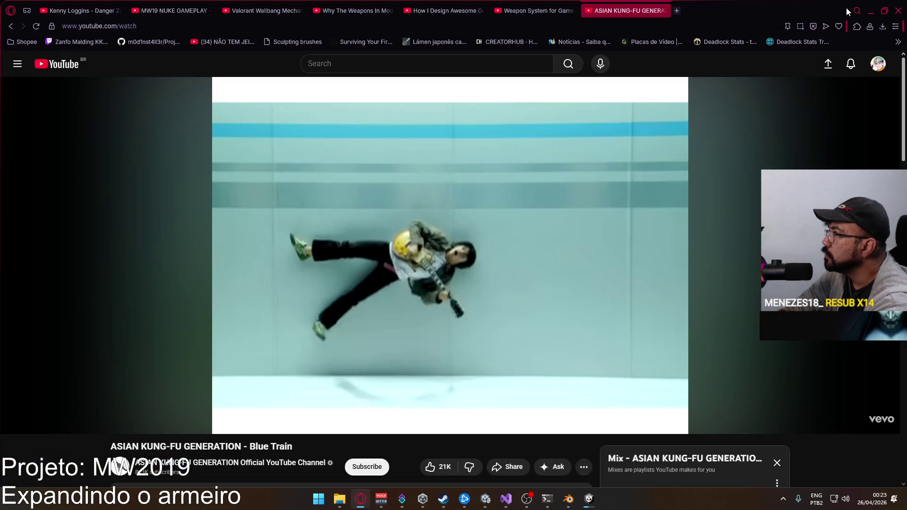
{"action": "left_click", "coordinate": [871, 11]}
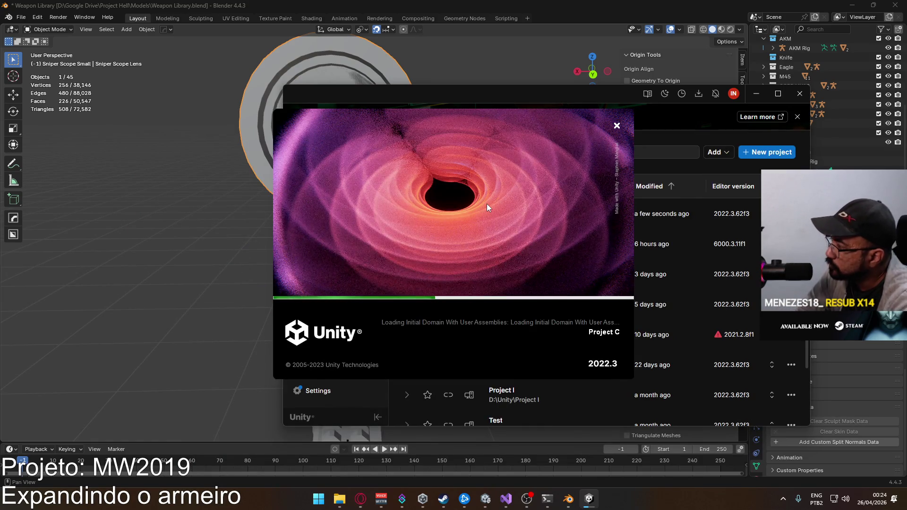
Minimize Unity Hub, bring Blender forward and select the Sniper Scope Stencil Mask disc
{"action": "left_click", "coordinate": [770, 123]}
{"action": "left_click", "coordinate": [756, 93]}
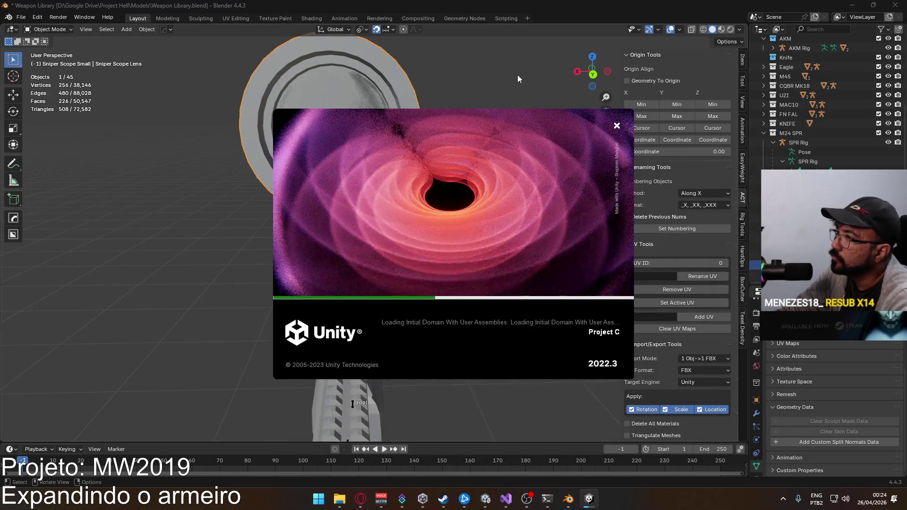
{"action": "left_click", "coordinate": [518, 74]}
{"action": "left_click", "coordinate": [359, 112]}
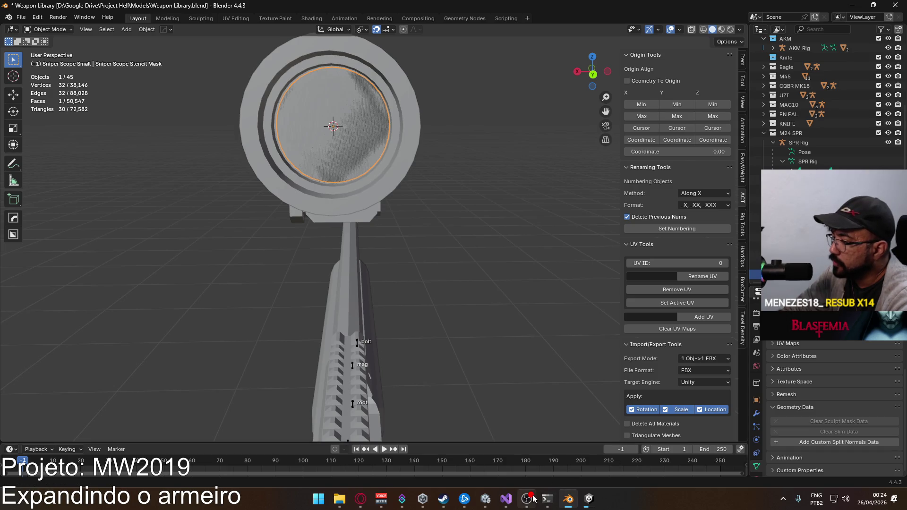
{"action": "mouse_move", "coordinate": [592, 506]}
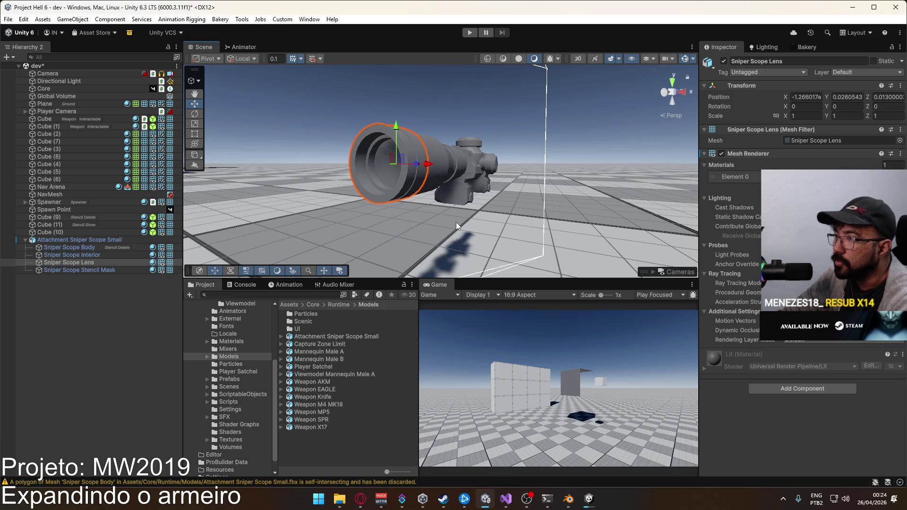
Inspect the Attachment Sniper Scope Small root, its Body and Lens parts, and nearby cubes
{"action": "left_click", "coordinate": [463, 183]}
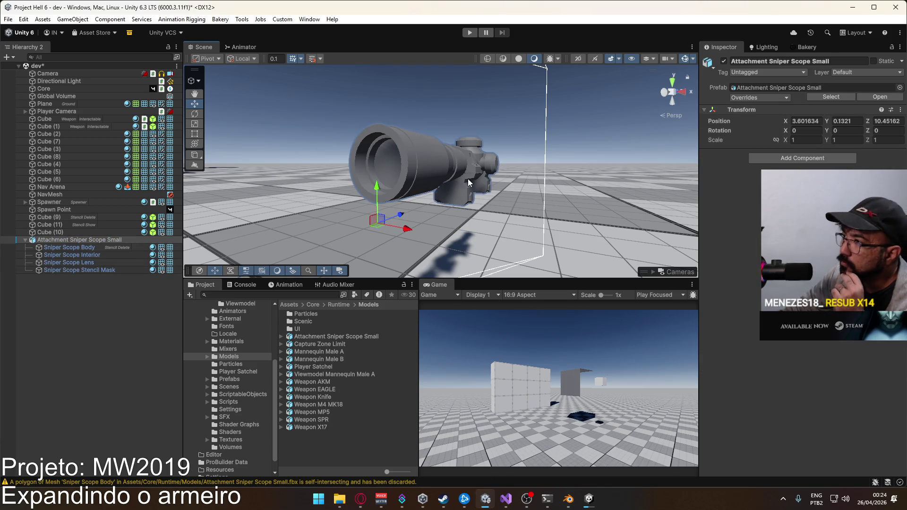
{"action": "left_click", "coordinate": [468, 178]}
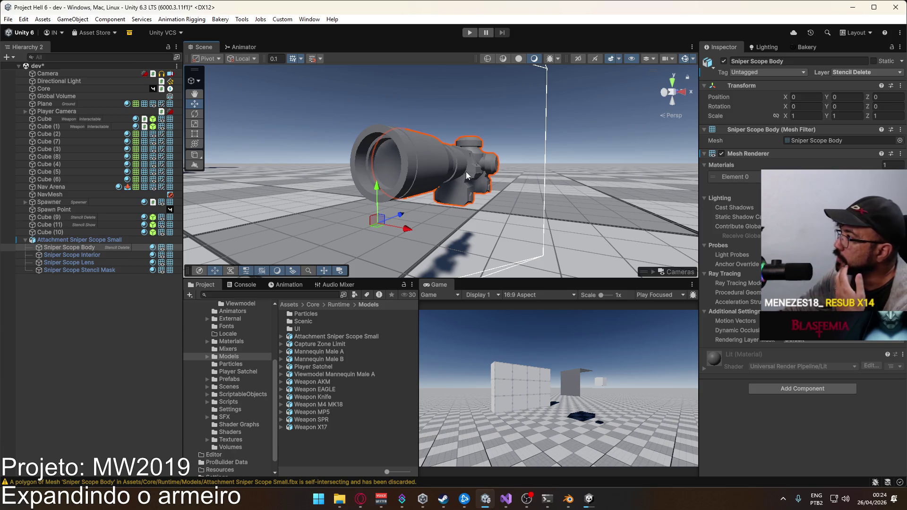
{"action": "left_click", "coordinate": [410, 152]}
{"action": "left_click", "coordinate": [410, 153]}
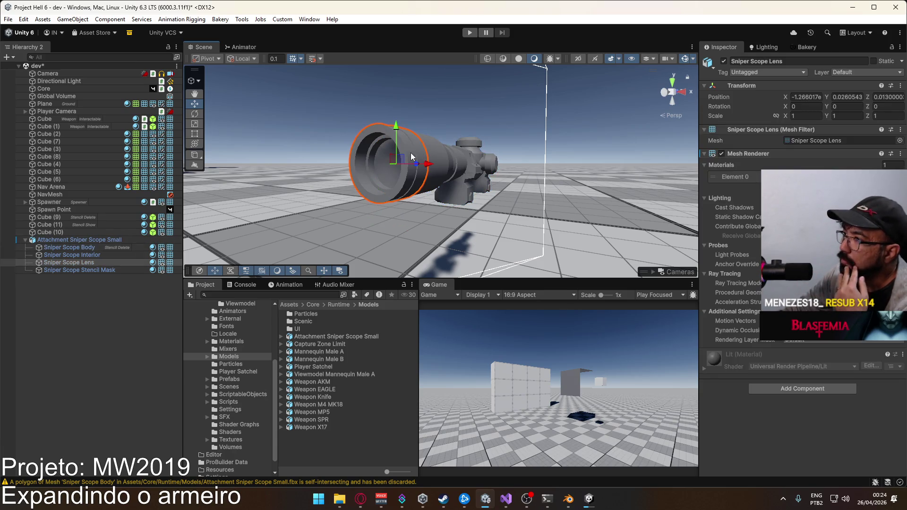
{"action": "mouse_move", "coordinate": [411, 152]}
{"action": "left_mouse_down"}
{"action": "mouse_move", "coordinate": [362, 150]}
{"action": "mouse_move", "coordinate": [384, 156]}
{"action": "left_mouse_up"}
{"action": "left_click", "coordinate": [385, 156]}
{"action": "left_click", "coordinate": [382, 151]}
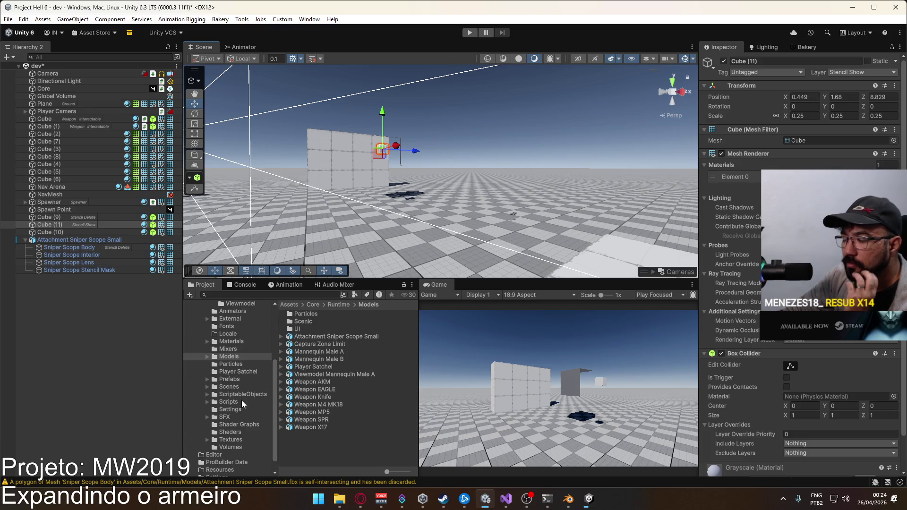
Browse the assets in the Textures folder
{"action": "left_click", "coordinate": [230, 439]}
{"action": "scroll", "coordinate": [351, 381], "scroll_direction": "down", "scroll_amount": 3}
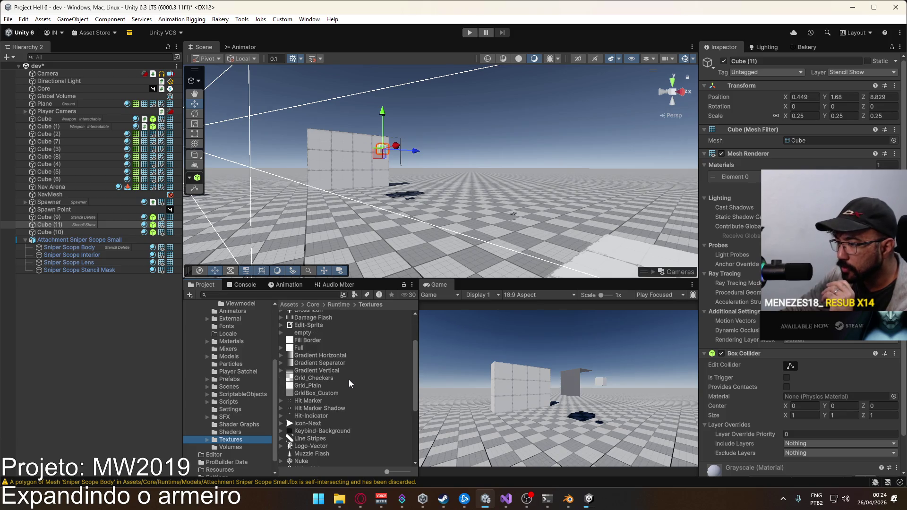
{"action": "scroll", "coordinate": [333, 388], "scroll_direction": "down", "scroll_amount": 6}
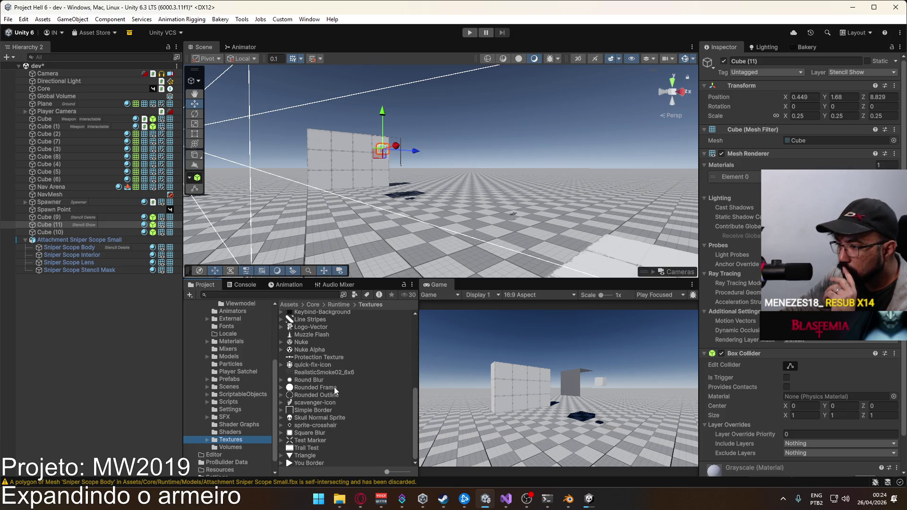
{"action": "scroll", "coordinate": [317, 381], "scroll_direction": "up", "scroll_amount": 6}
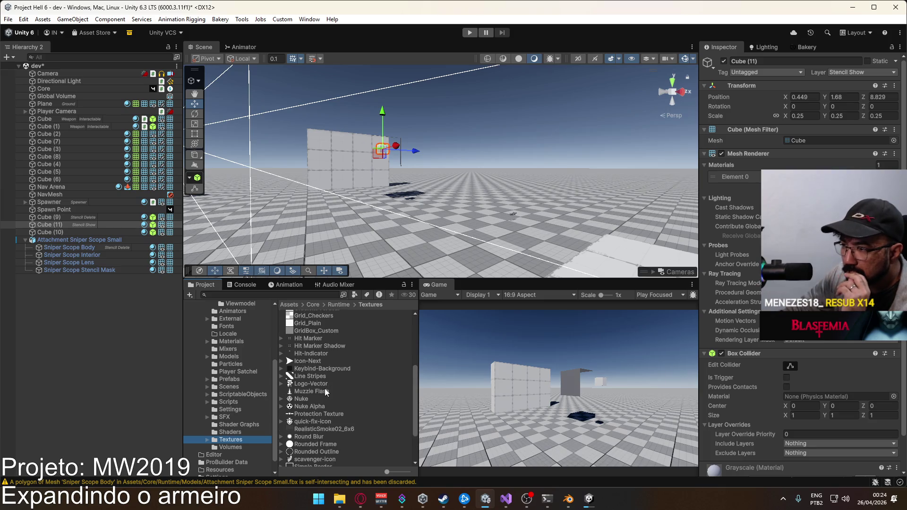
{"action": "scroll", "coordinate": [325, 387], "scroll_direction": "up", "scroll_amount": 3}
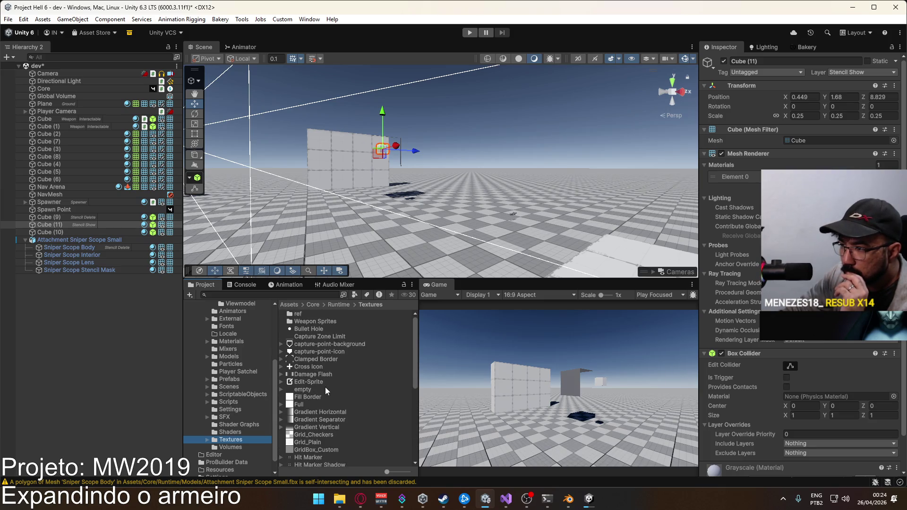
{"action": "scroll", "coordinate": [325, 388], "scroll_direction": "down", "scroll_amount": 8}
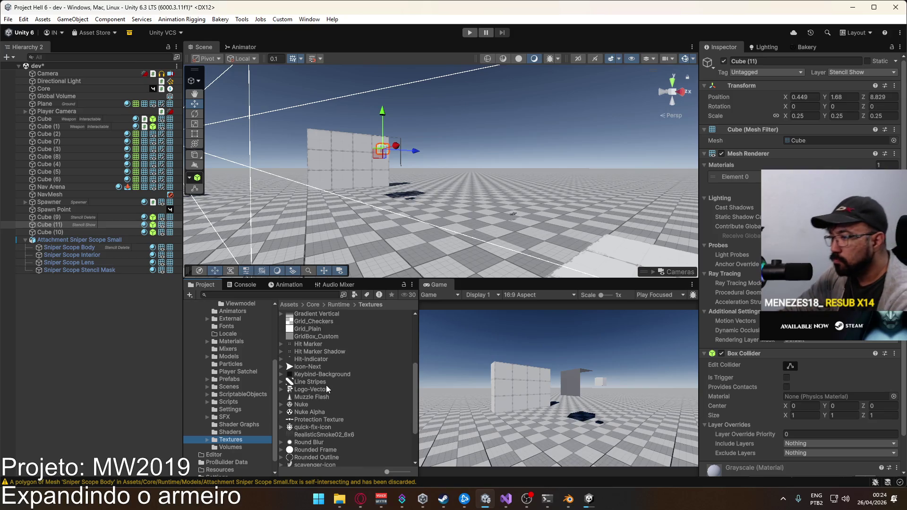
{"action": "scroll", "coordinate": [330, 389], "scroll_direction": "down", "scroll_amount": 1}
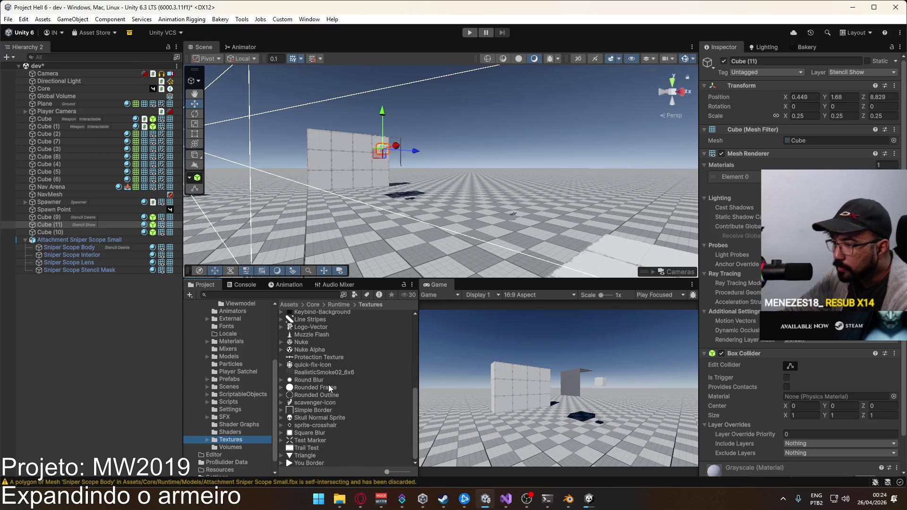
{"action": "scroll", "coordinate": [336, 384], "scroll_direction": "up", "scroll_amount": 9}
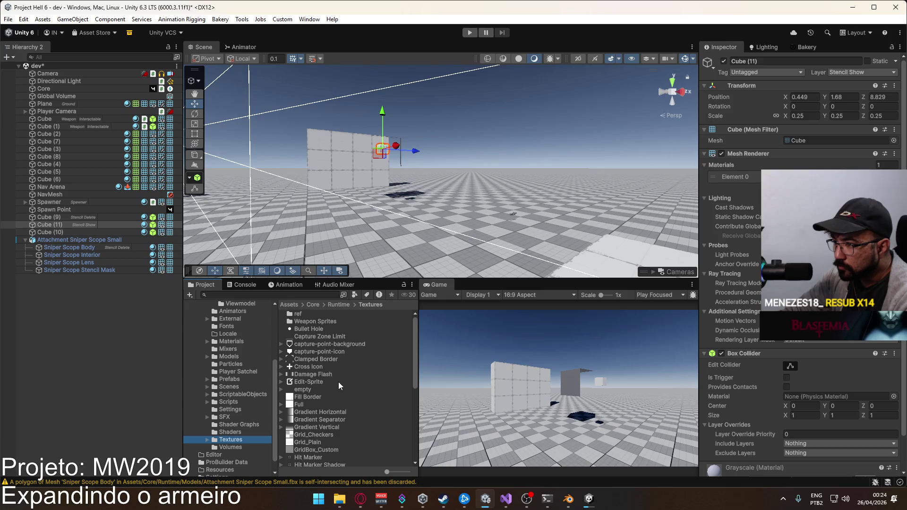
Search the project assets for 'cross', then bring up File Explorer on the Desktop
{"action": "left_click", "coordinate": [317, 296]}
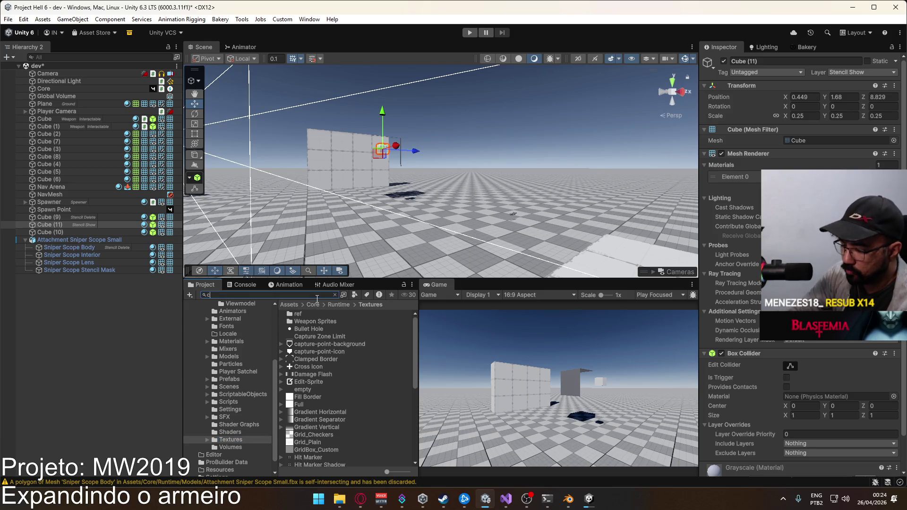
{"action": "type", "text": "ross"}
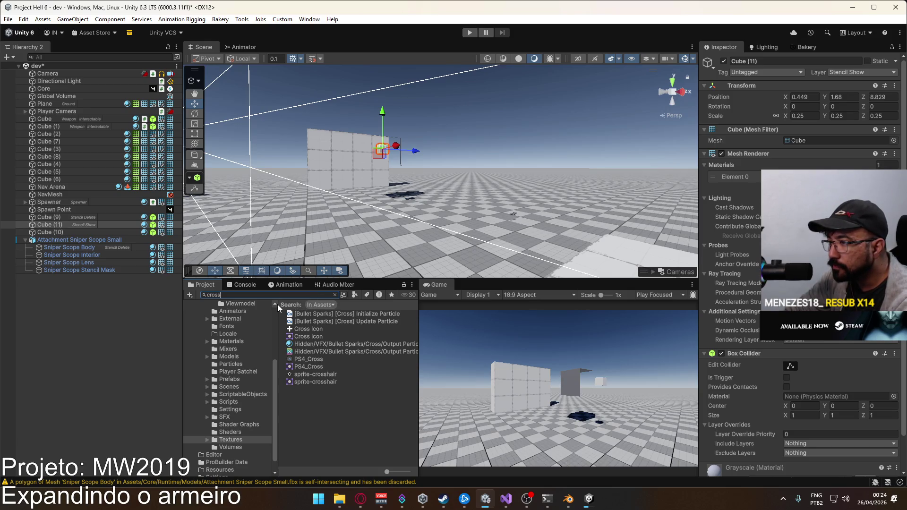
{"action": "key", "text": "ctrl+a"}
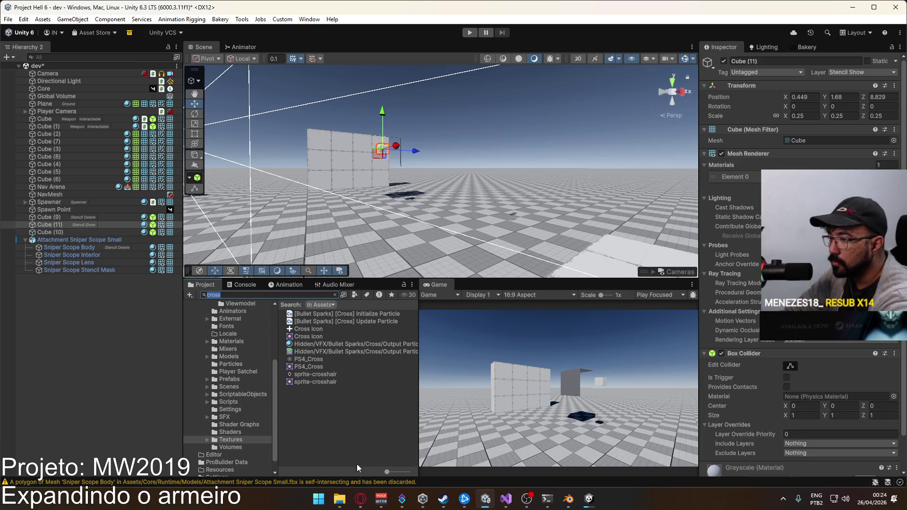
{"action": "left_click", "coordinate": [338, 501]}
{"action": "left_click", "coordinate": [290, 270]}
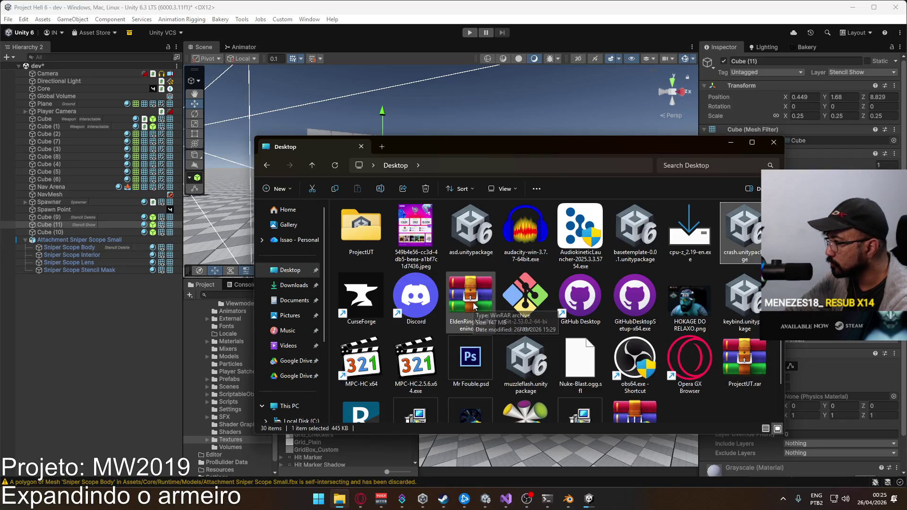
Scroll through the Desktop files and minimize File Explorer
{"action": "scroll", "coordinate": [473, 302], "scroll_direction": "down", "scroll_amount": 1}
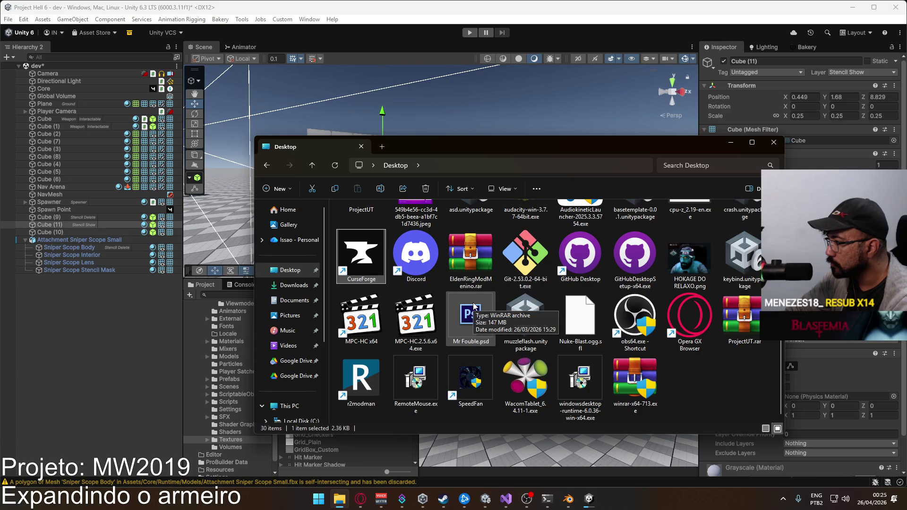
{"action": "scroll", "coordinate": [474, 306], "scroll_direction": "up", "scroll_amount": 1}
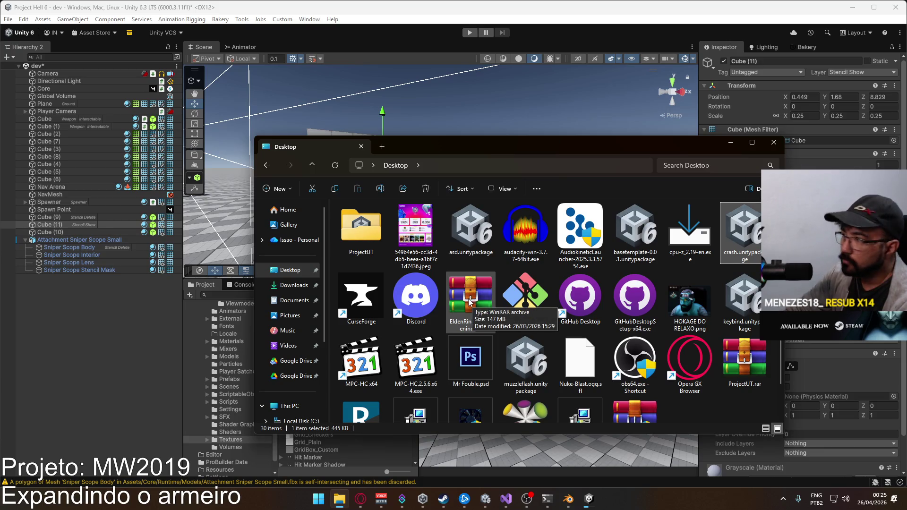
{"action": "left_click", "coordinate": [731, 142]}
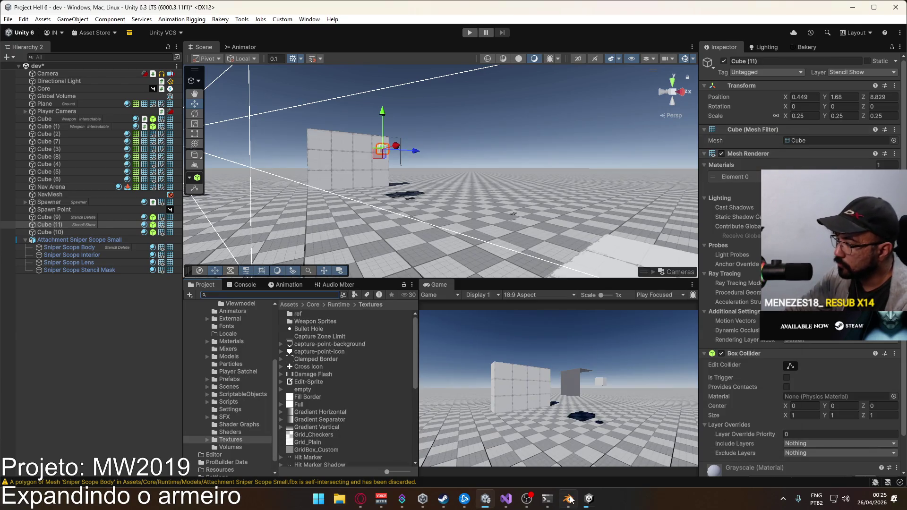
Save the weapon library and open Player Viewmodel Generic.blend from recent files
{"action": "left_click", "coordinate": [569, 498]}
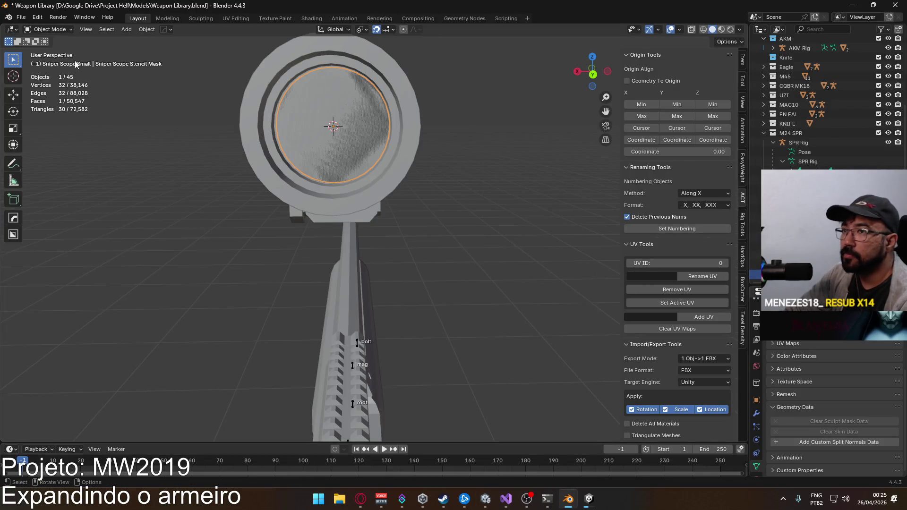
{"action": "key", "text": "ctrl+s"}
{"action": "left_click", "coordinate": [21, 17]}
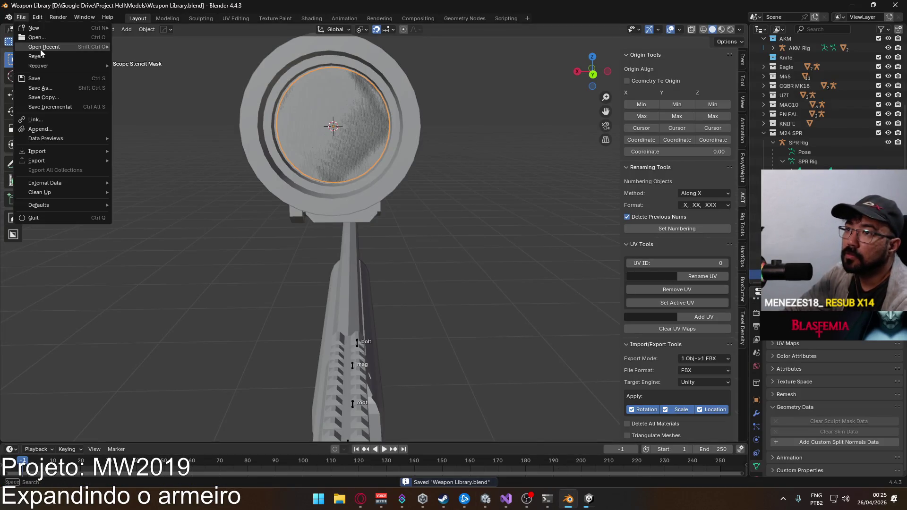
{"action": "mouse_move", "coordinate": [52, 46]}
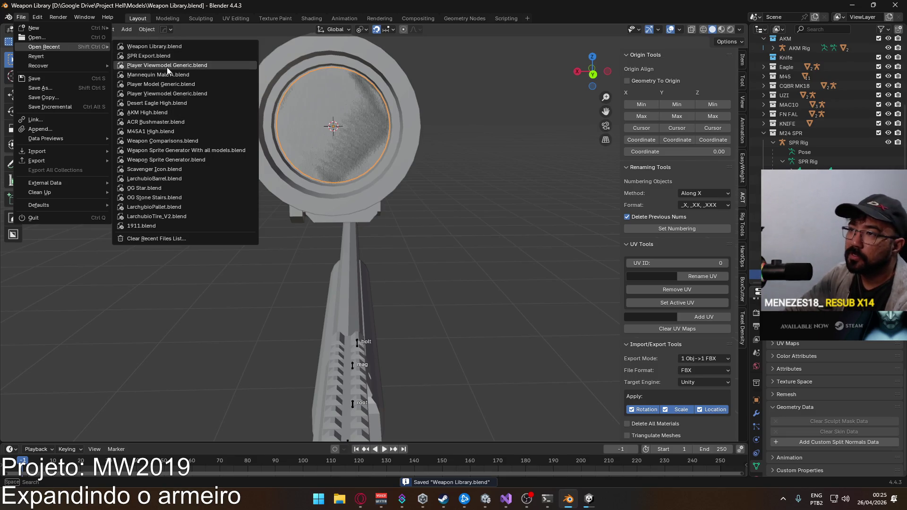
{"action": "left_click", "coordinate": [166, 67]}
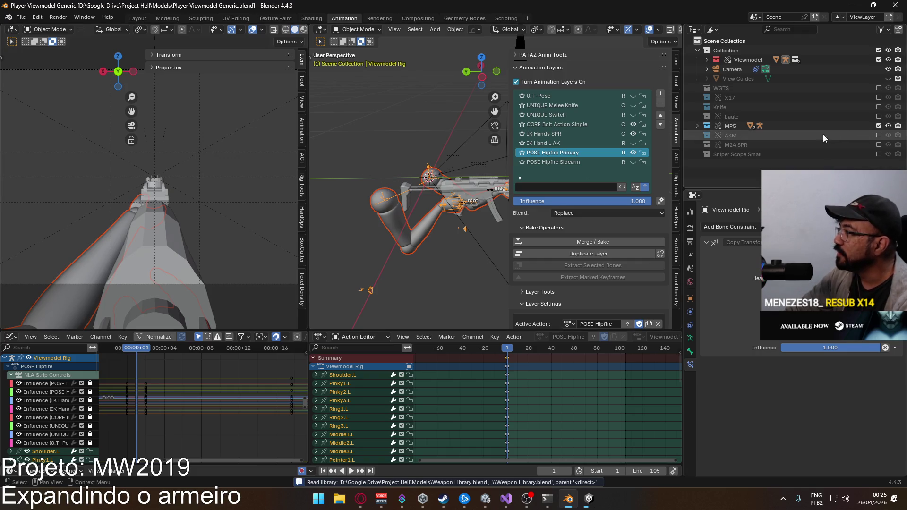
Show the Sniper Scope Small collection, select Stencil Mask, and switch to UV Editing
{"action": "left_click", "coordinate": [879, 154]}
{"action": "left_click", "coordinate": [159, 163]}
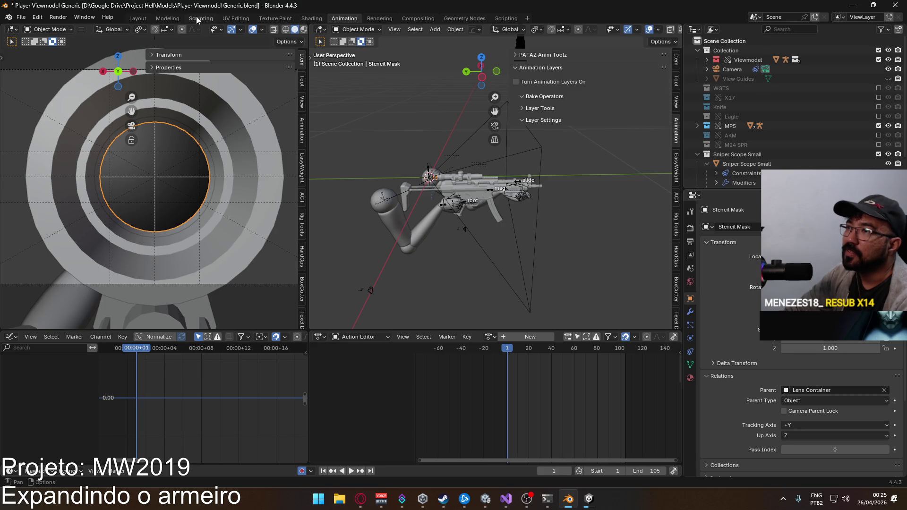
{"action": "left_click", "coordinate": [239, 20]}
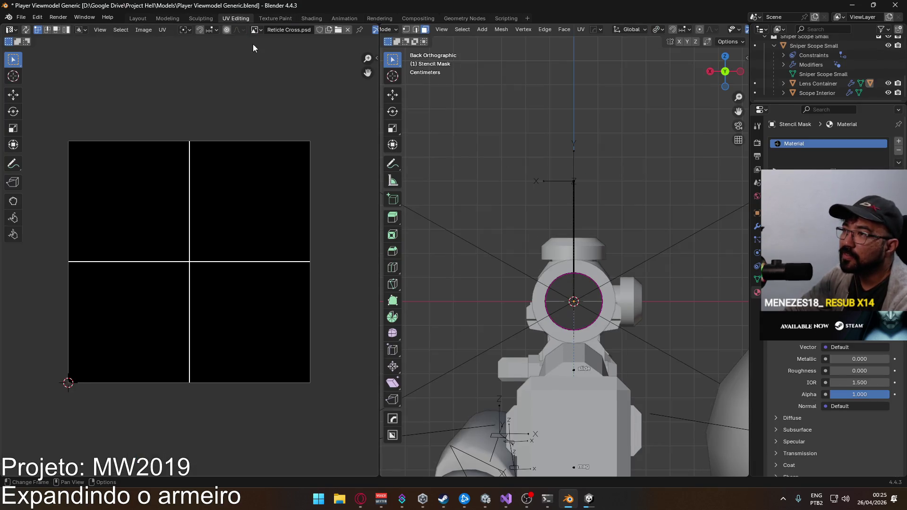
Find Reticle Cross.psd in the image file browser and copy its folder path
{"action": "left_click", "coordinate": [255, 30]}
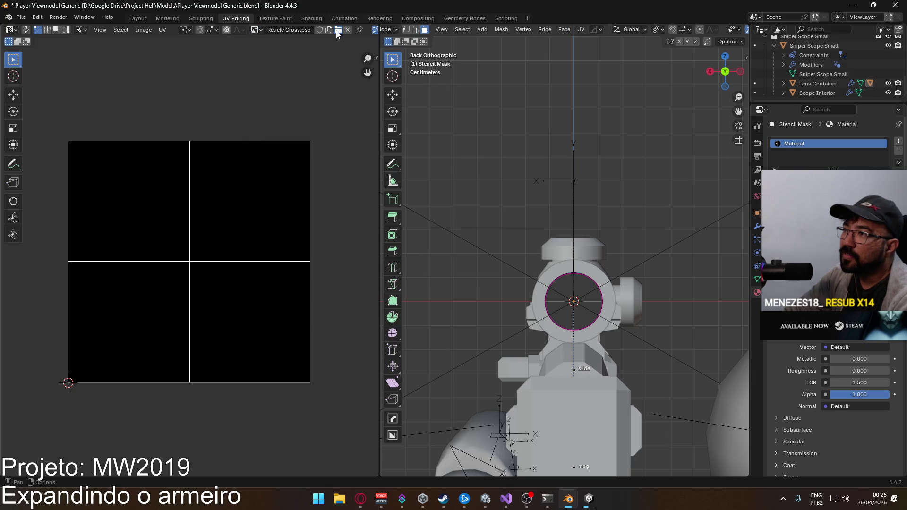
{"action": "left_click", "coordinate": [338, 30]}
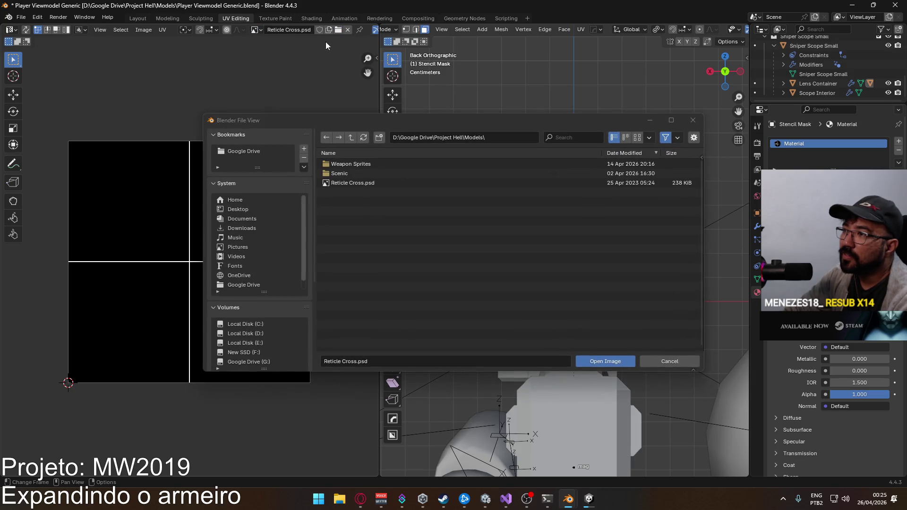
{"action": "left_click", "coordinate": [362, 185]}
{"action": "right_click", "coordinate": [361, 185]}
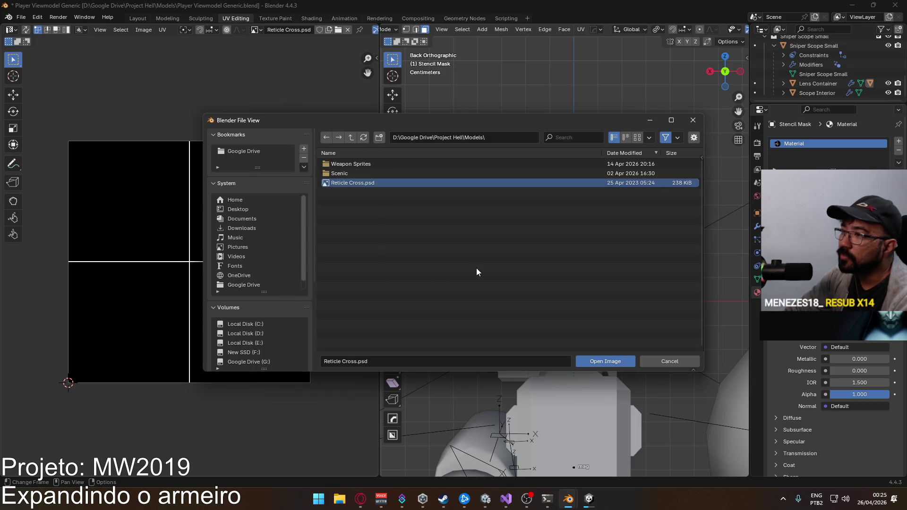
{"action": "left_click", "coordinate": [501, 141]}
Open the copied Models folder in Windows Explorer and select Reticle Cross.psd
{"action": "key", "text": "super+e"}
{"action": "left_click", "coordinate": [502, 165]}
{"action": "type", "text": "D:\\Google Drive\\Project Hell\\Models\\"}
{"action": "key", "text": "Return"}
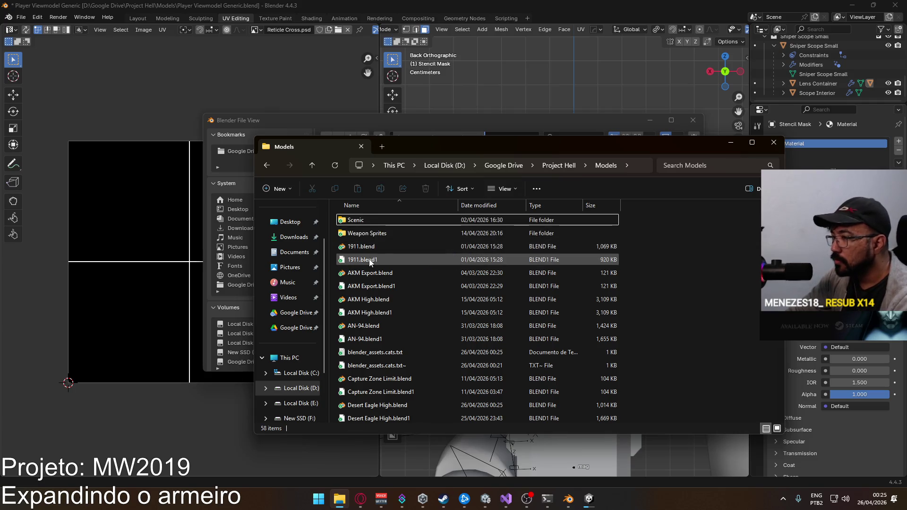
{"action": "scroll", "coordinate": [416, 240], "scroll_direction": "down", "scroll_amount": 5}
{"action": "scroll", "coordinate": [448, 268], "scroll_direction": "down", "scroll_amount": 10}
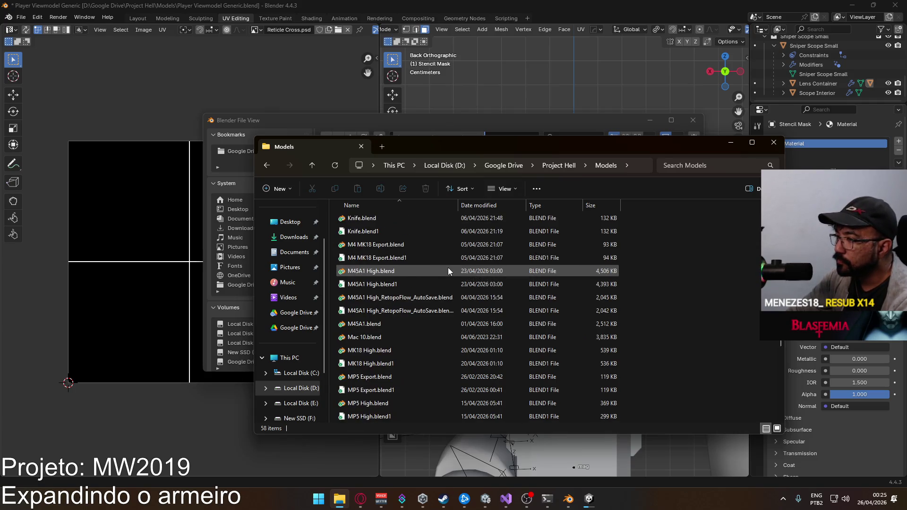
{"action": "left_click", "coordinate": [447, 263]}
{"action": "left_click", "coordinate": [401, 272]}
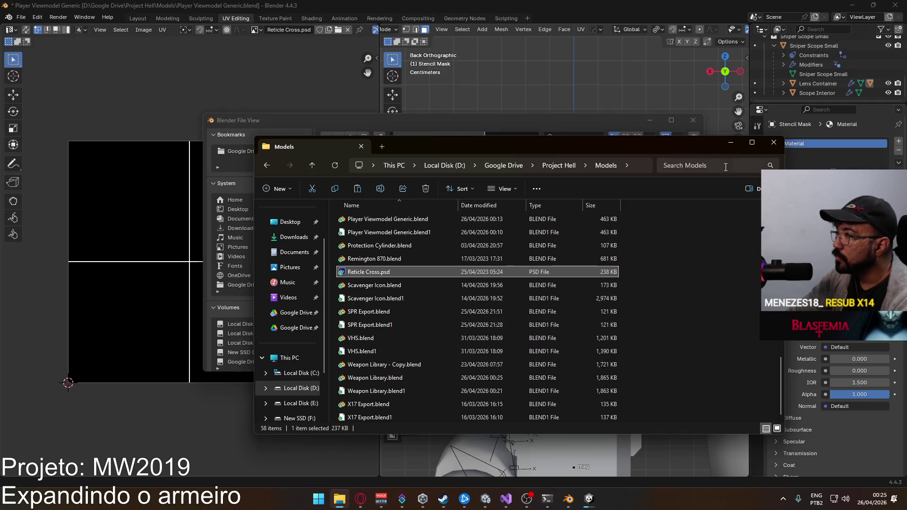
Close File Explorer and cancel Blender's image file browser
{"action": "left_click", "coordinate": [774, 142]}
{"action": "left_click", "coordinate": [693, 120]}
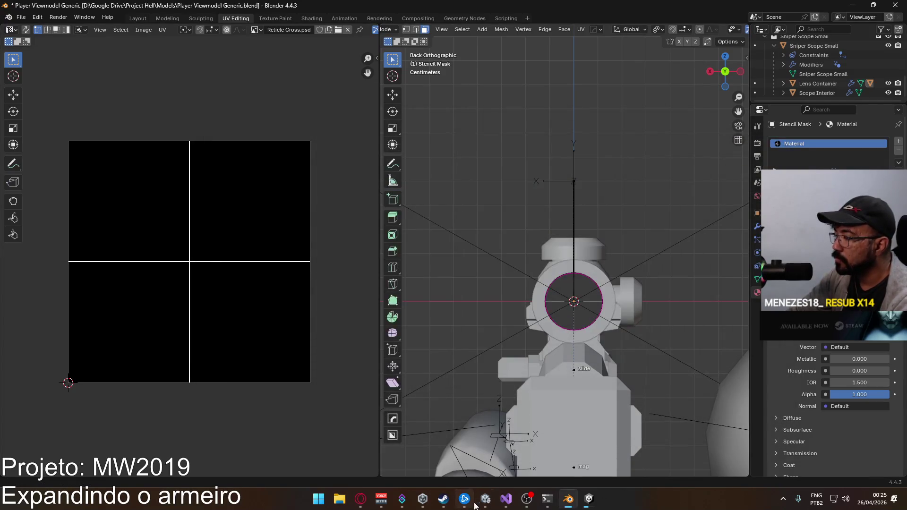
{"action": "left_click", "coordinate": [486, 499]}
Paste Reticle Cross.psd into the Unity Textures folder and select the new texture
{"action": "right_click", "coordinate": [326, 413]}
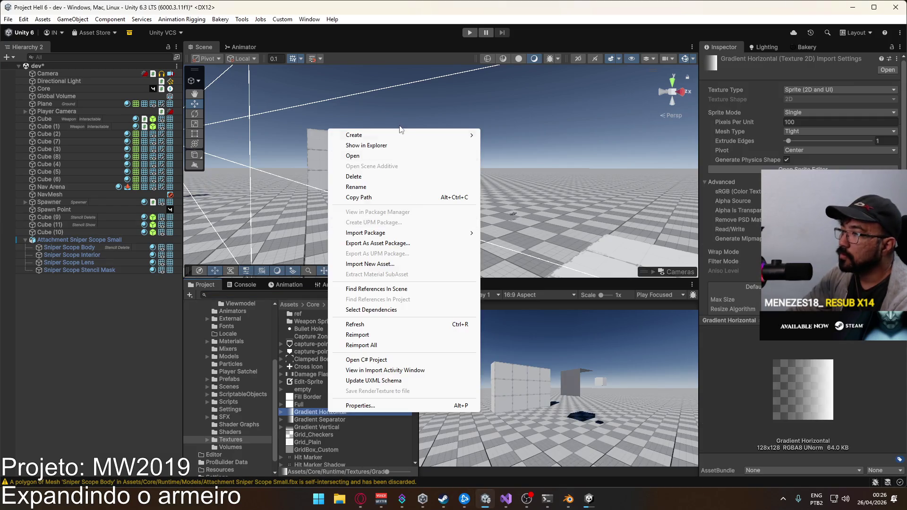
{"action": "left_click", "coordinate": [399, 146]}
{"action": "key", "text": "ctrl+v"}
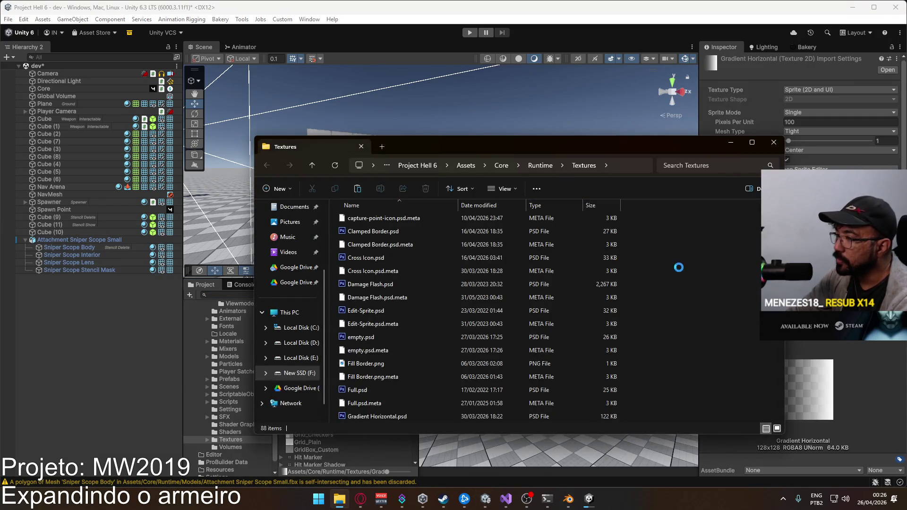
{"action": "left_click", "coordinate": [774, 142]}
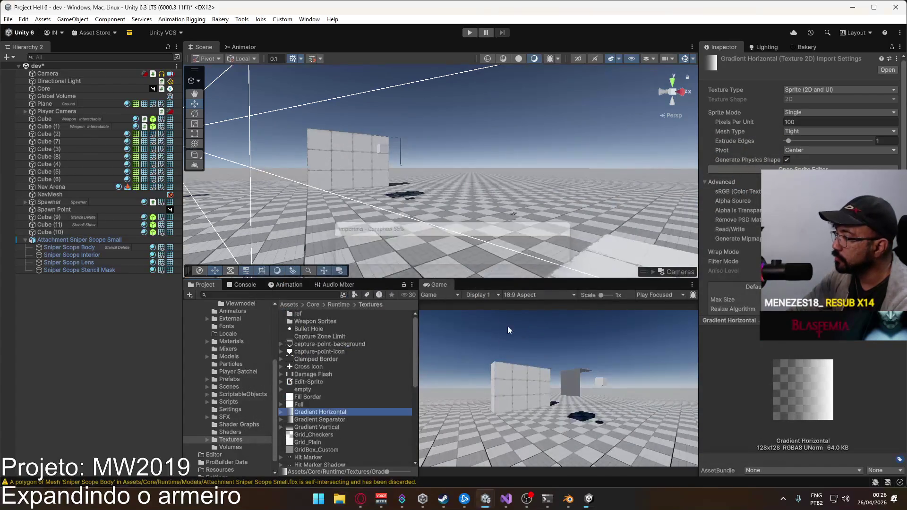
{"action": "left_click", "coordinate": [310, 390]}
{"action": "key", "text": "e"}
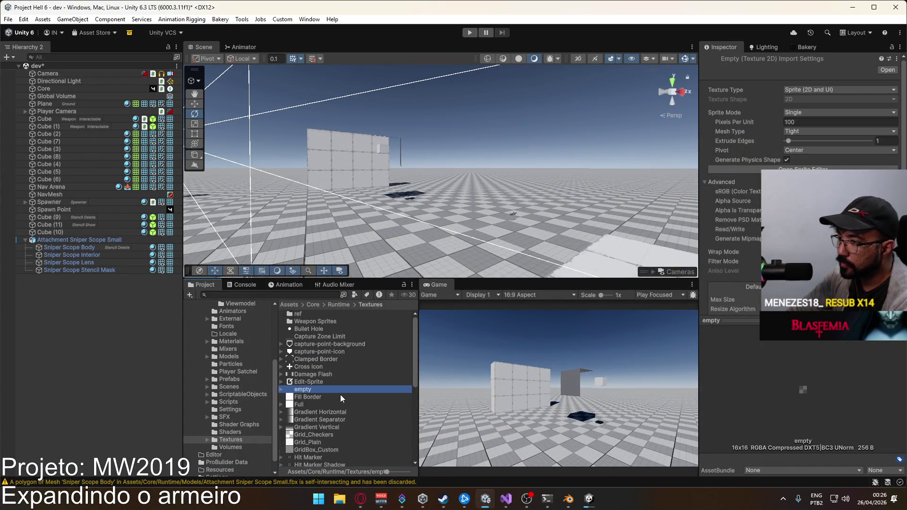
{"action": "scroll", "coordinate": [342, 391], "scroll_direction": "down", "scroll_amount": 5}
{"action": "scroll", "coordinate": [344, 386], "scroll_direction": "down", "scroll_amount": 3}
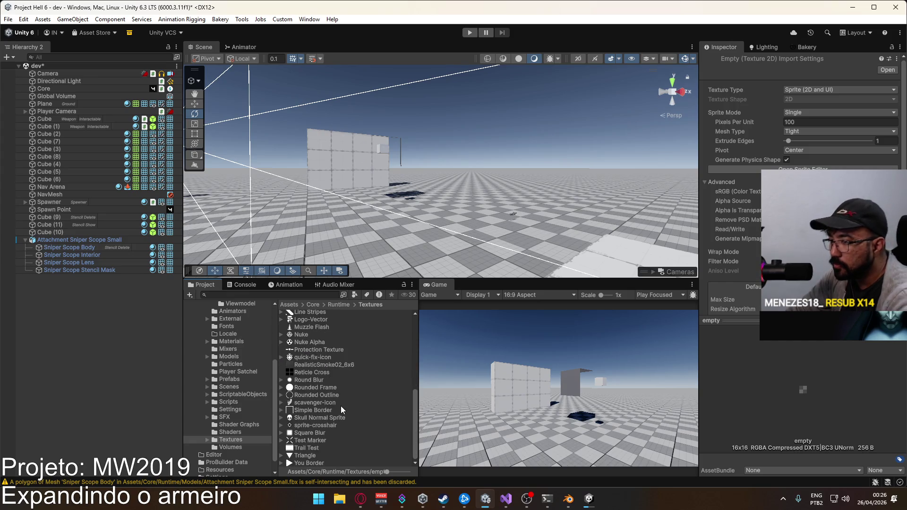
{"action": "left_click", "coordinate": [322, 374]}
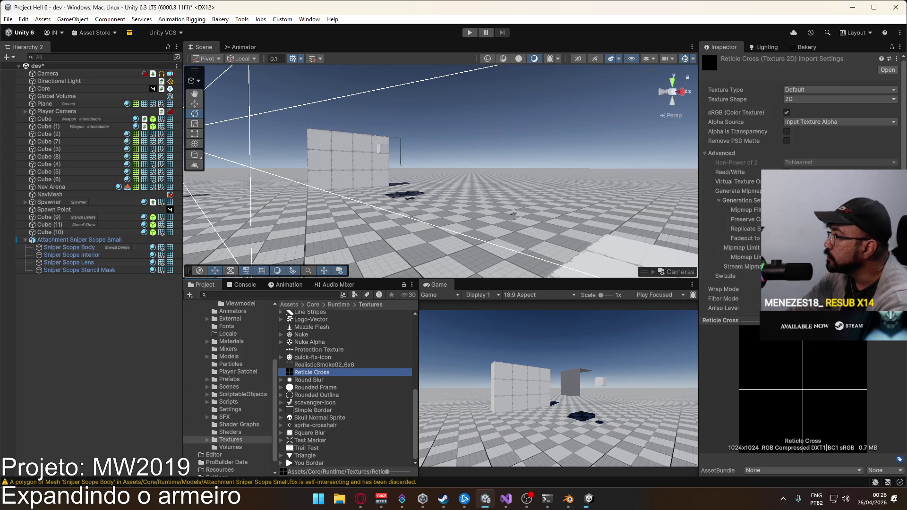
Set the reticle import to sRGB off, Alpha From Gray Scale, Alpha Is Transparency on
{"action": "left_click", "coordinate": [787, 113]}
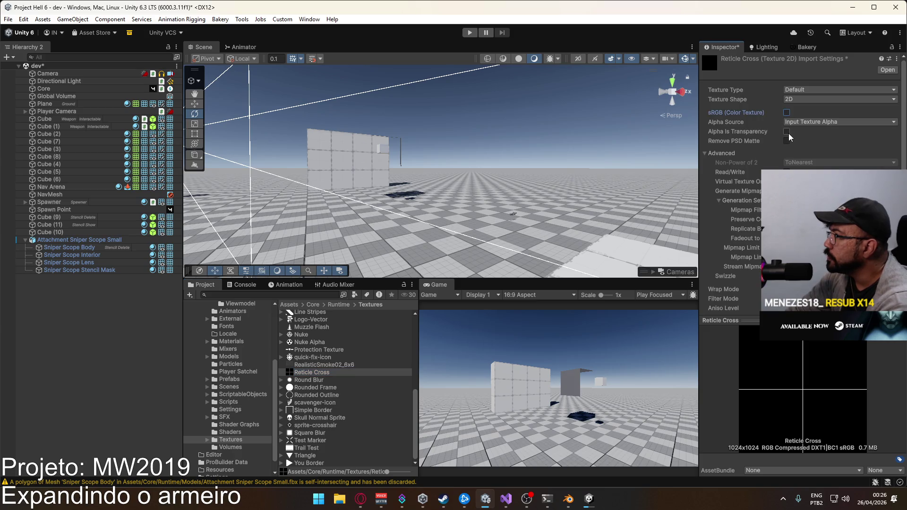
{"action": "left_click", "coordinate": [787, 132]}
{"action": "left_click", "coordinate": [839, 122]}
{"action": "left_click", "coordinate": [813, 150]}
{"action": "left_click", "coordinate": [787, 191]}
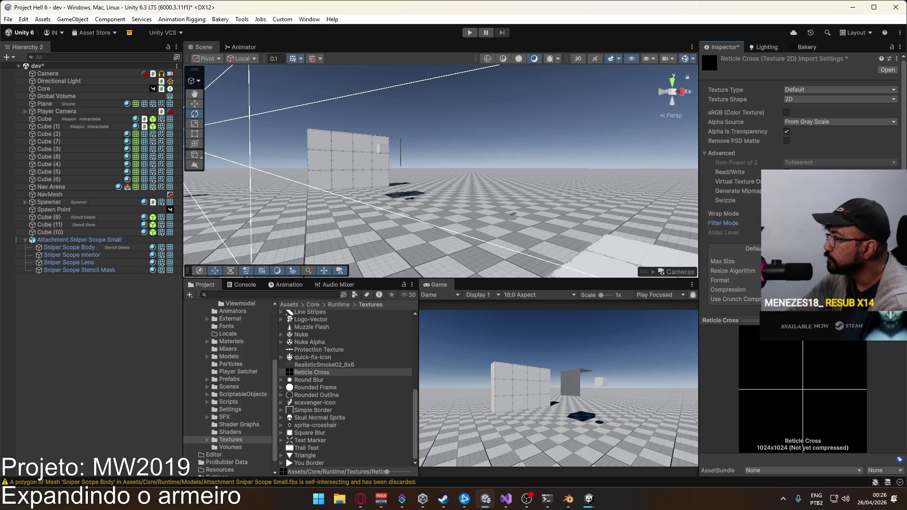
{"action": "left_click", "coordinate": [787, 191]}
{"action": "scroll", "coordinate": [799, 141], "scroll_direction": "down", "scroll_amount": 5}
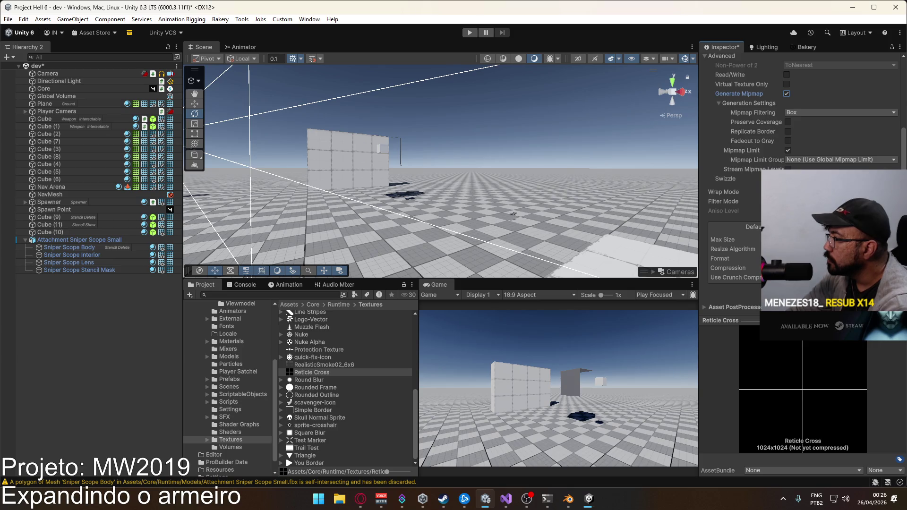
{"action": "scroll", "coordinate": [799, 189], "scroll_direction": "up", "scroll_amount": 1}
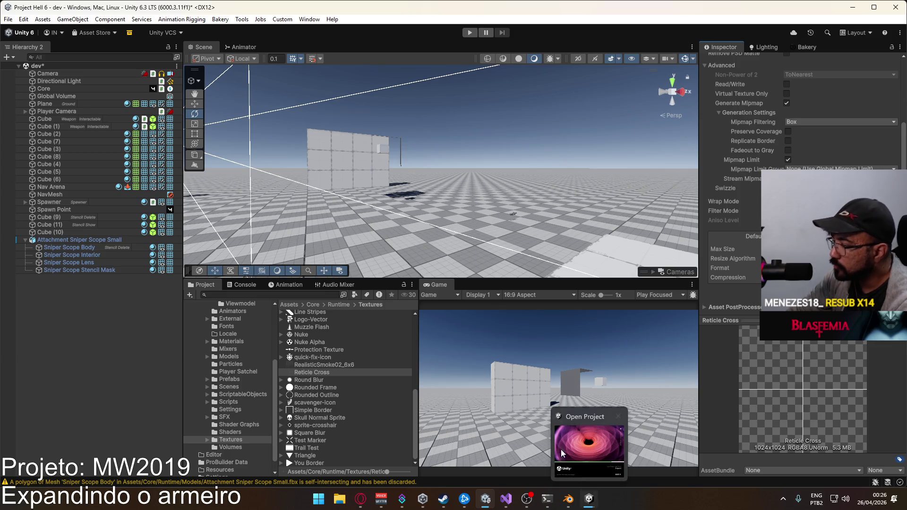
{"action": "left_click_drag", "start_coordinate": [491, 210], "coordinate": [589, 412]}
Close the Lux URP Essentials window and place the Sniper Scope Small prefab from Optics
{"action": "left_click", "coordinate": [589, 499]}
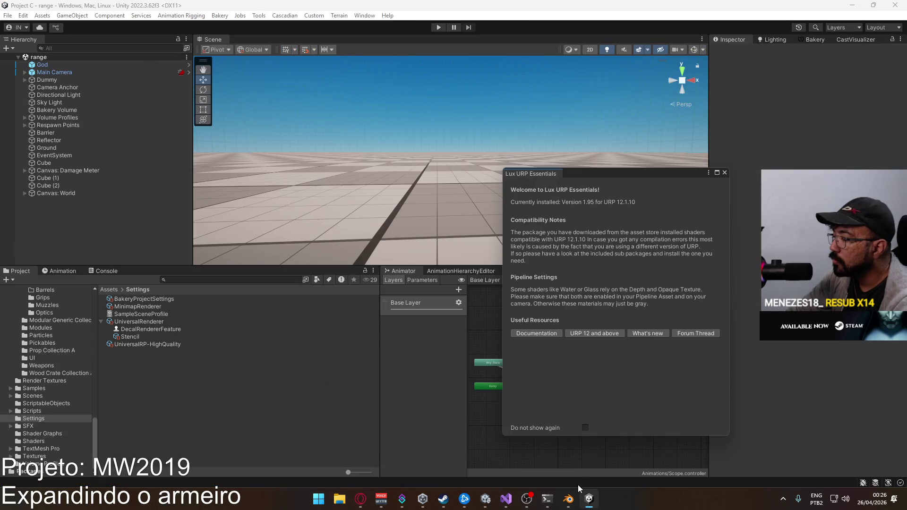
{"action": "left_click", "coordinate": [725, 173]}
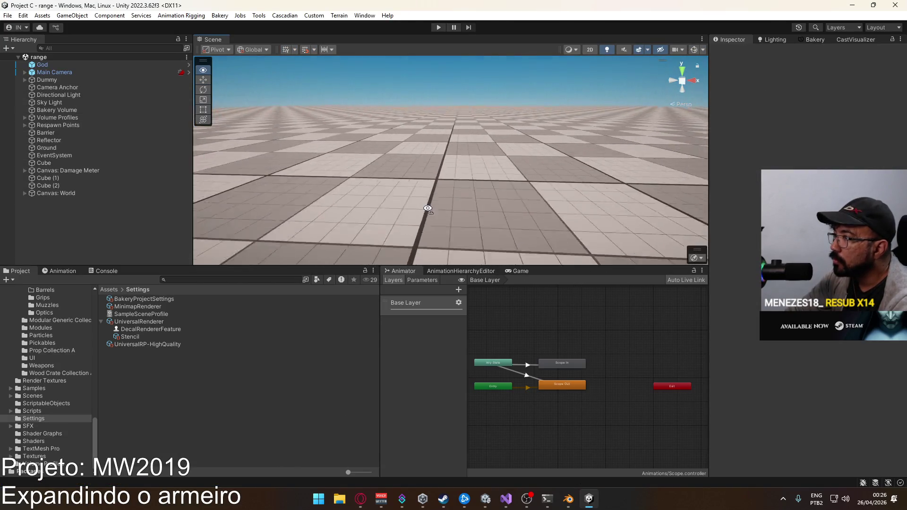
{"action": "scroll", "coordinate": [42, 354], "scroll_direction": "up", "scroll_amount": 3}
{"action": "left_click", "coordinate": [45, 369]}
{"action": "mouse_move", "coordinate": [140, 344]}
{"action": "left_mouse_down"}
{"action": "mouse_move", "coordinate": [405, 197]}
{"action": "mouse_move", "coordinate": [470, 189]}
{"action": "mouse_move", "coordinate": [482, 138]}
{"action": "mouse_move", "coordinate": [470, 135]}
{"action": "left_mouse_up"}
Toggle the Scope Lens off and on, comparing with the other Unity project's scope
{"action": "scroll", "coordinate": [470, 134], "scroll_direction": "up", "scroll_amount": 5}
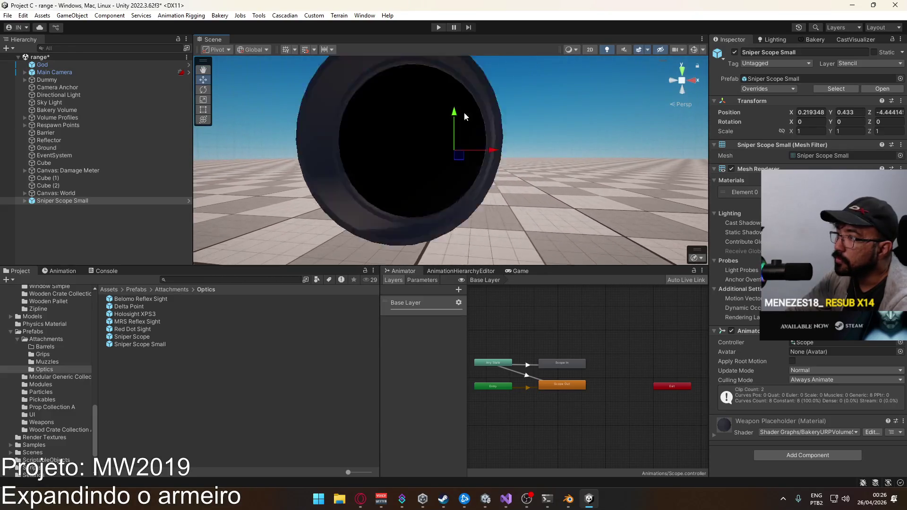
{"action": "scroll", "coordinate": [424, 146], "scroll_direction": "down", "scroll_amount": 3}
{"action": "left_click", "coordinate": [425, 146]}
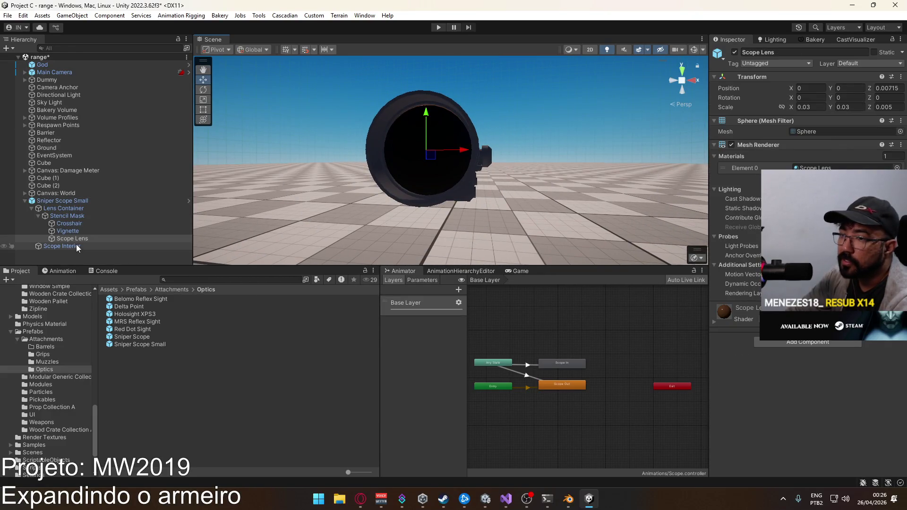
{"action": "left_click", "coordinate": [735, 53]}
{"action": "left_click", "coordinate": [735, 53]}
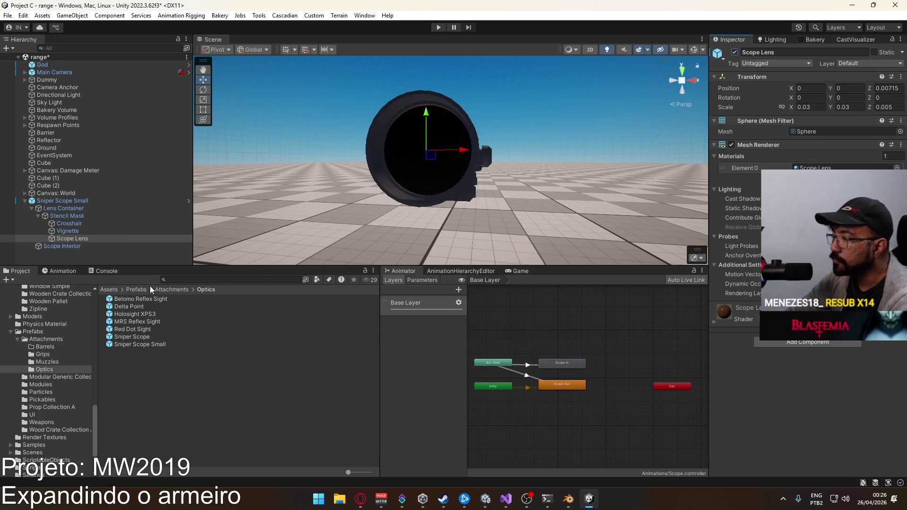
{"action": "key", "text": "alt+Tab"}
{"action": "mouse_move", "coordinate": [455, 160]}
{"action": "left_mouse_down"}
{"action": "mouse_move", "coordinate": [531, 143]}
{"action": "mouse_move", "coordinate": [415, 164]}
{"action": "left_mouse_up"}
{"action": "key", "text": "alt+Tab"}
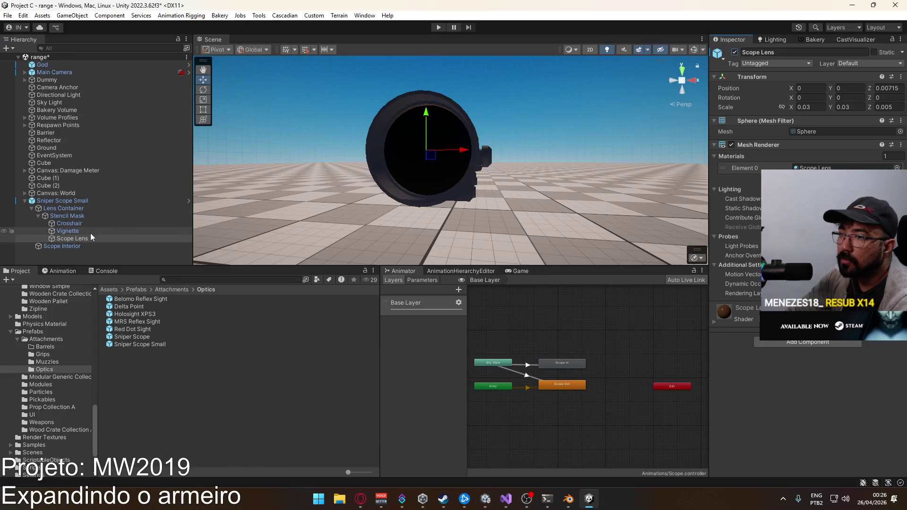
Check the Lens Container children, then disable Scope Interior and Lens Container
{"action": "left_click", "coordinate": [96, 208]}
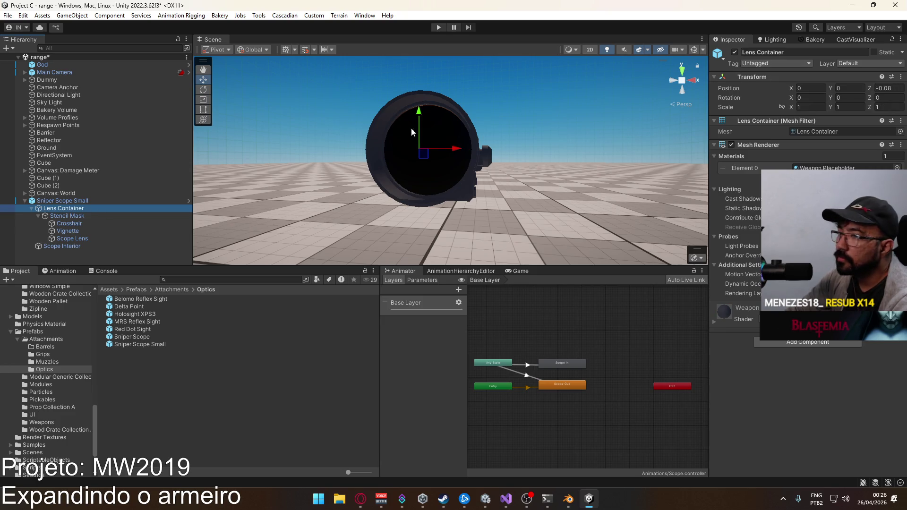
{"action": "left_click", "coordinate": [90, 217]}
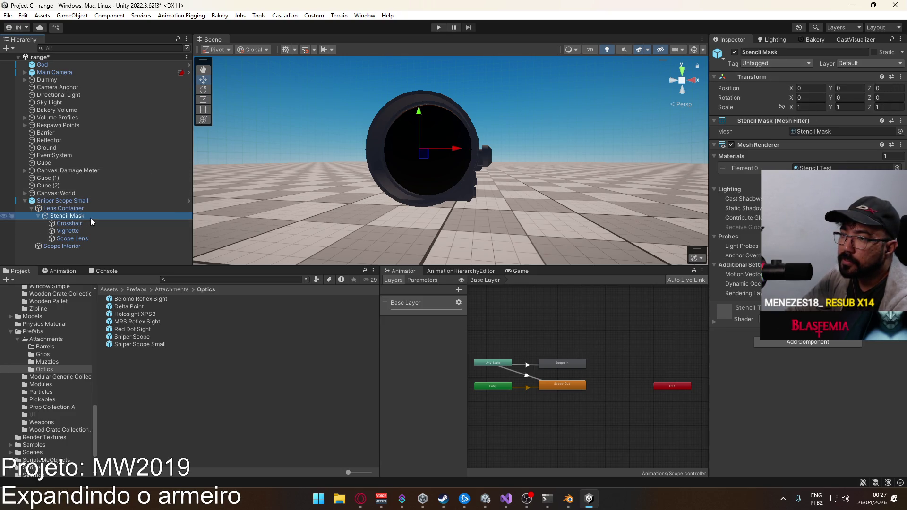
{"action": "left_click", "coordinate": [87, 224]}
{"action": "left_click", "coordinate": [83, 231]}
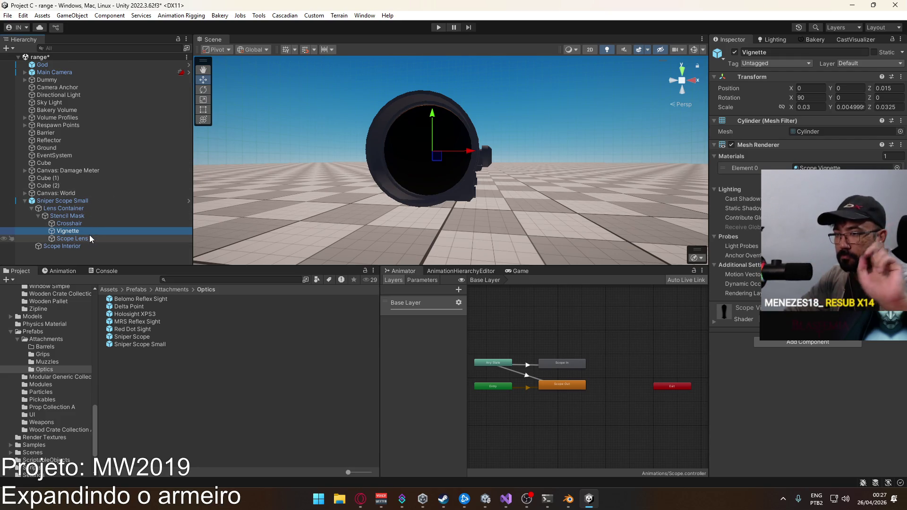
{"action": "left_click", "coordinate": [73, 246]}
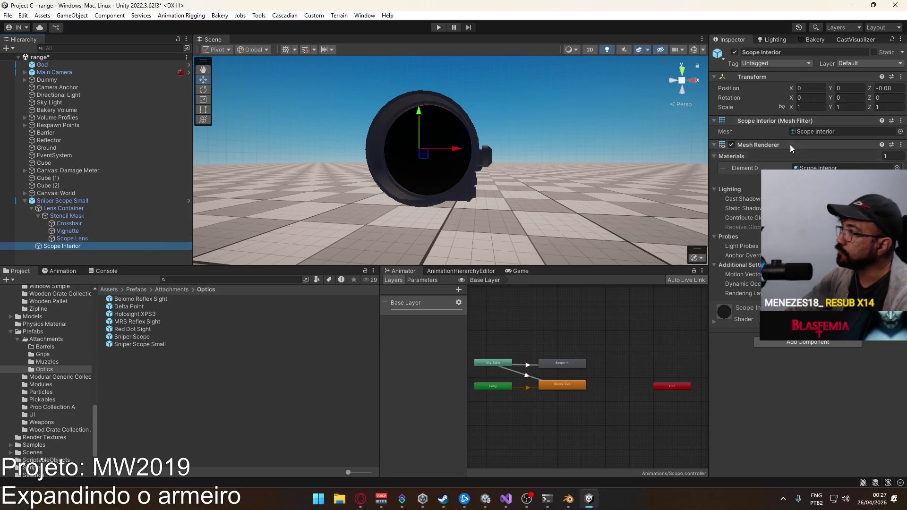
{"action": "left_click", "coordinate": [735, 53]}
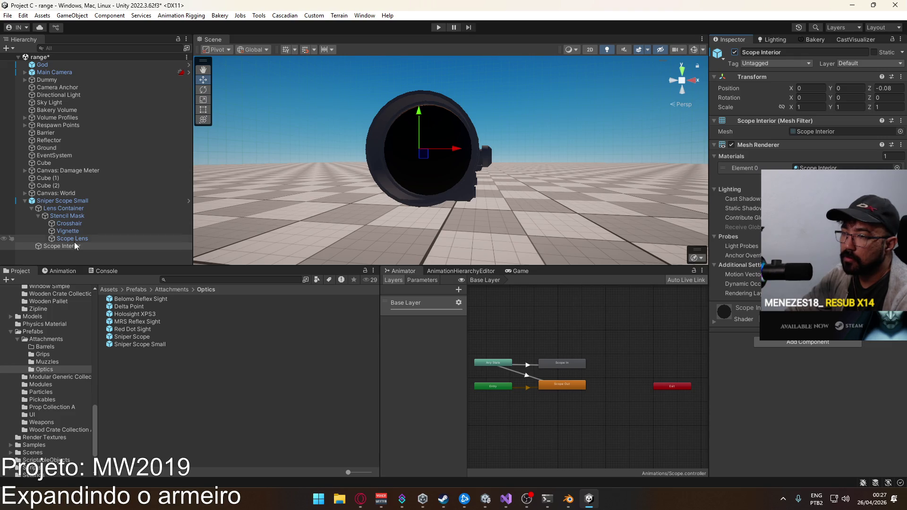
{"action": "left_click", "coordinate": [39, 208]}
{"action": "left_click", "coordinate": [32, 209]}
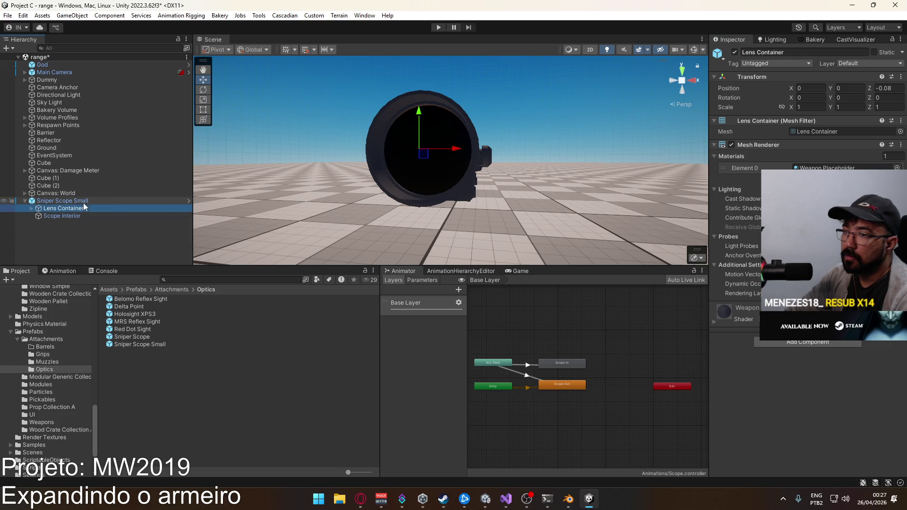
{"action": "left_click", "coordinate": [734, 52]}
Toggle Scope Interior to compare and frame the scope from several angles
{"action": "left_click_drag", "start_coordinate": [567, 109], "coordinate": [489, 148]}
{"action": "left_click", "coordinate": [54, 218]}
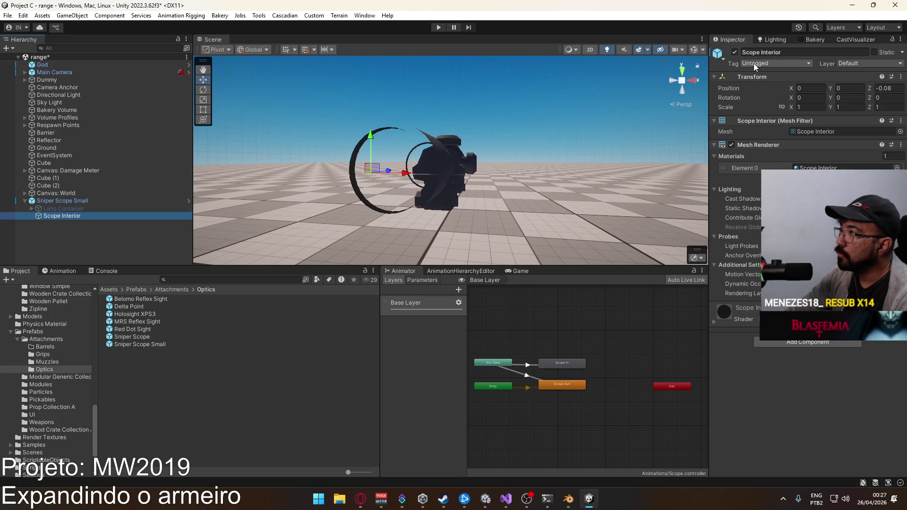
{"action": "left_click", "coordinate": [735, 52]}
{"action": "left_click", "coordinate": [735, 52]}
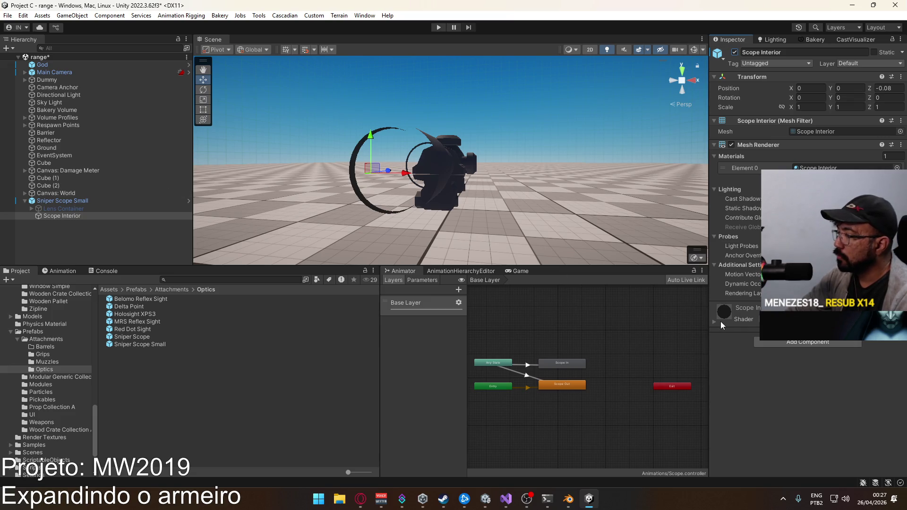
{"action": "left_click_drag", "start_coordinate": [336, 162], "coordinate": [524, 156]}
{"action": "key", "text": "f"}
{"action": "left_click", "coordinate": [572, 50]}
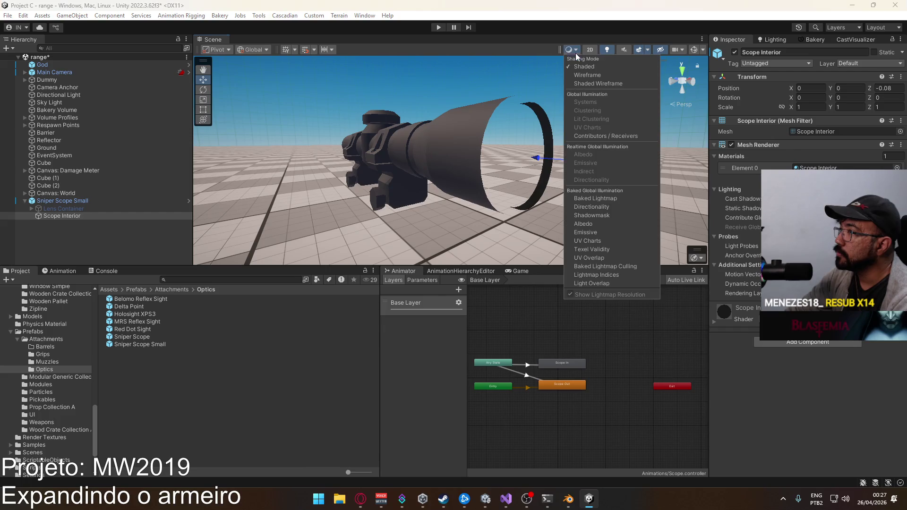
{"action": "left_click_drag", "start_coordinate": [454, 138], "coordinate": [211, 152]}
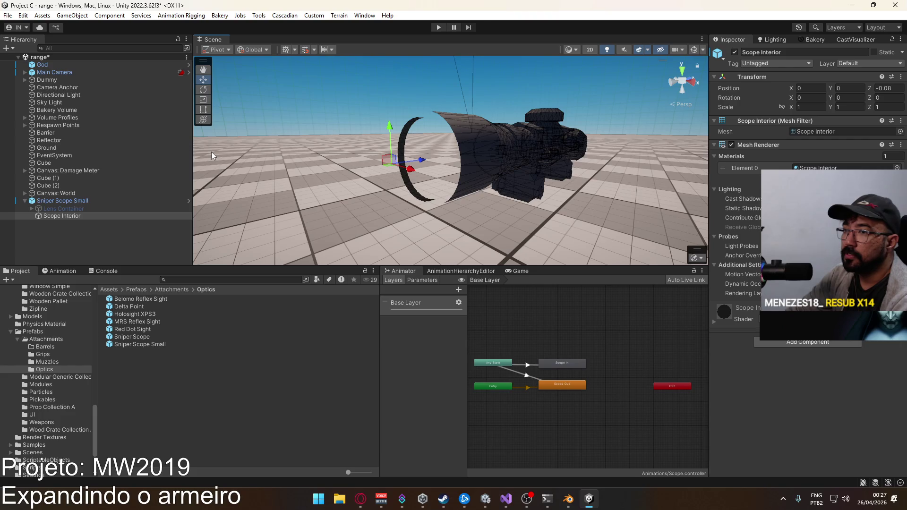
Locate the Sniper Scope Small model asset in the Project and open its context menu
{"action": "left_click", "coordinate": [67, 199]}
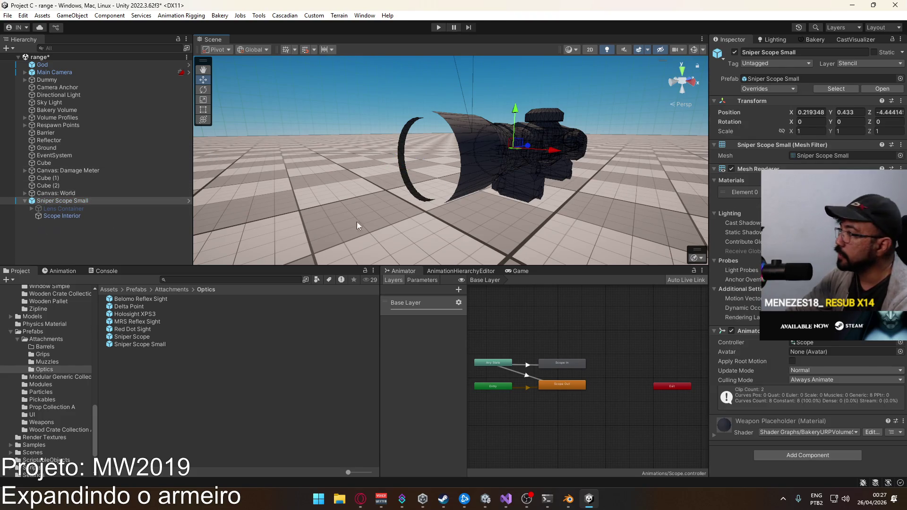
{"action": "left_click", "coordinate": [829, 158]}
{"action": "left_click", "coordinate": [143, 367]}
{"action": "left_click", "coordinate": [127, 352]}
{"action": "left_click", "coordinate": [101, 352]}
{"action": "right_click", "coordinate": [131, 352]}
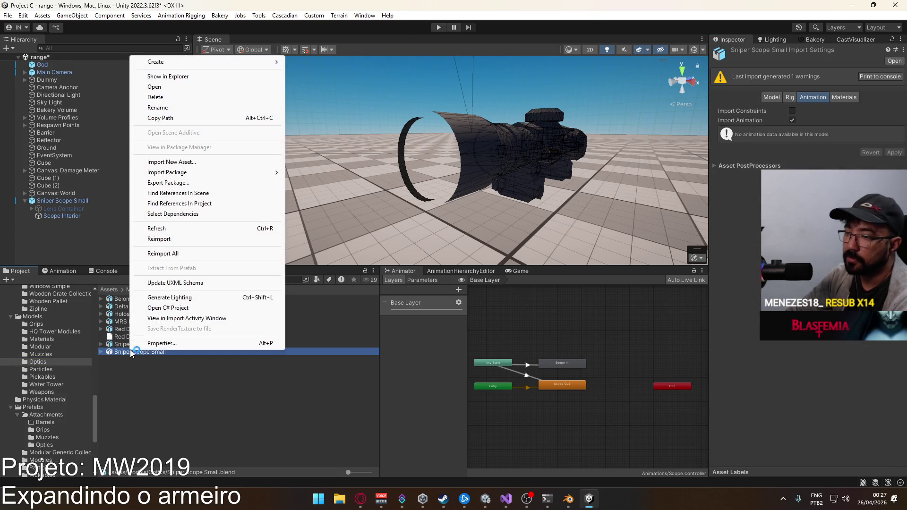
{"action": "left_click", "coordinate": [569, 498]}
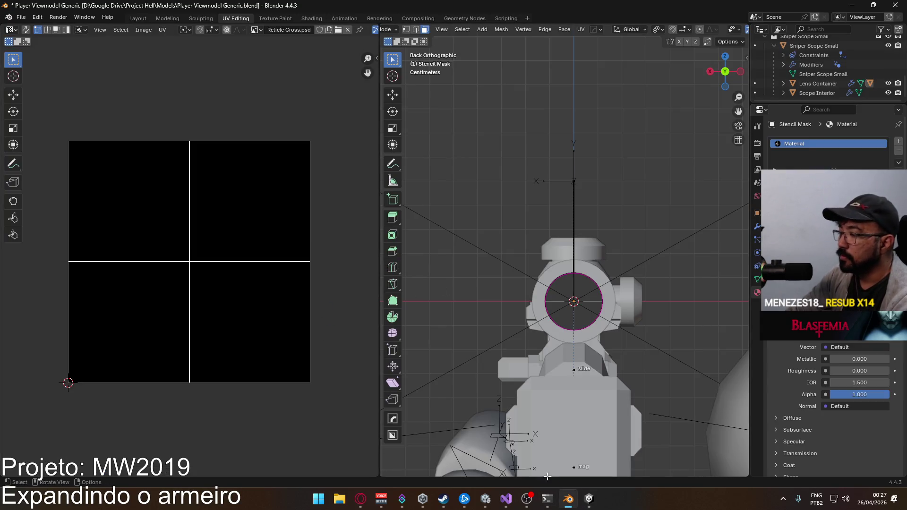
Open Weapon Library.blend from recent files, discarding the viewmodel file's changes
{"action": "left_click", "coordinate": [21, 17]}
{"action": "mouse_move", "coordinate": [90, 47]}
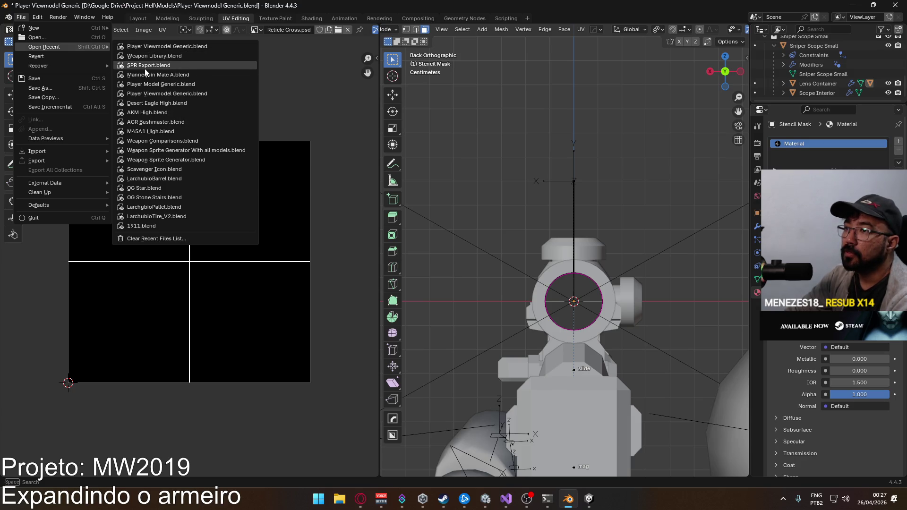
{"action": "left_click", "coordinate": [186, 47]}
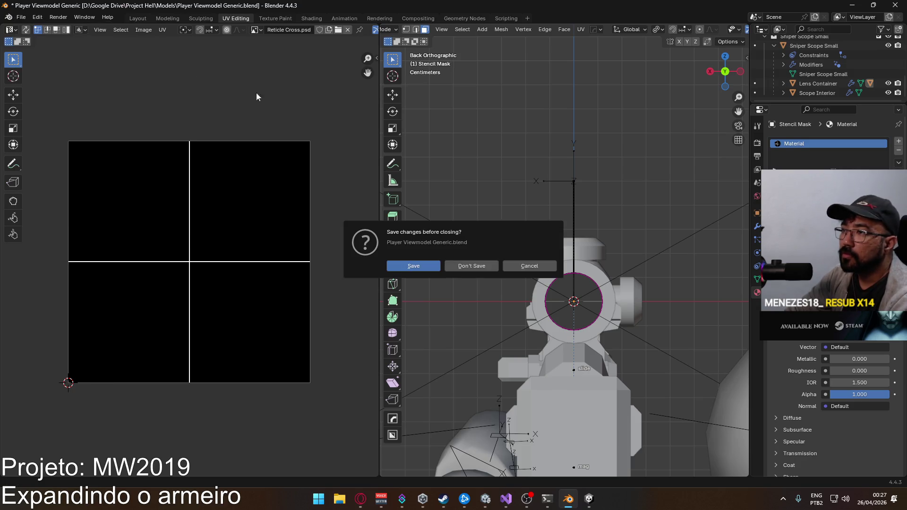
{"action": "left_click", "coordinate": [417, 267]}
Select the Sniper Scope Small objects and view them from the right
{"action": "mouse_move", "coordinate": [353, 170]}
{"action": "left_mouse_down"}
{"action": "mouse_move", "coordinate": [416, 167]}
{"action": "mouse_move", "coordinate": [382, 171]}
{"action": "left_mouse_up"}
{"action": "left_click", "coordinate": [382, 172]}
{"action": "key", "text": "KP_3"}
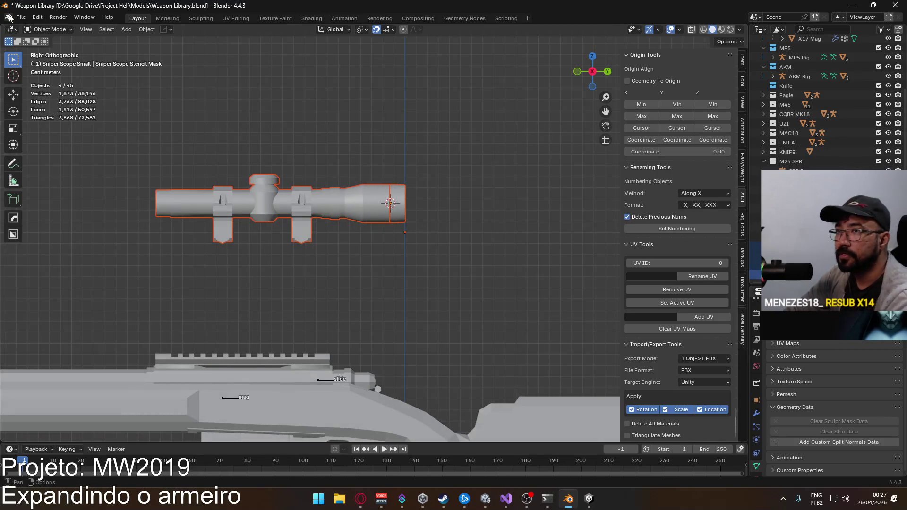
{"action": "left_click", "coordinate": [20, 17]}
{"action": "mouse_move", "coordinate": [56, 152]}
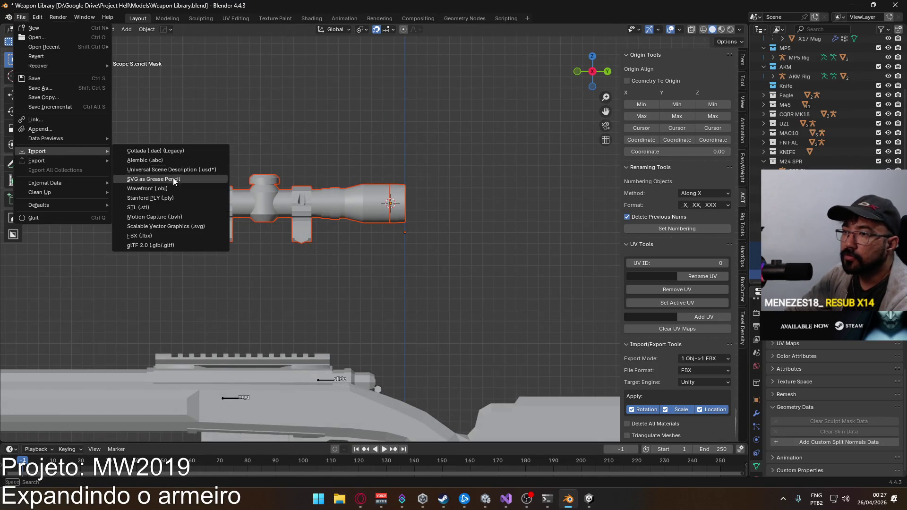
{"action": "left_click", "coordinate": [161, 235]}
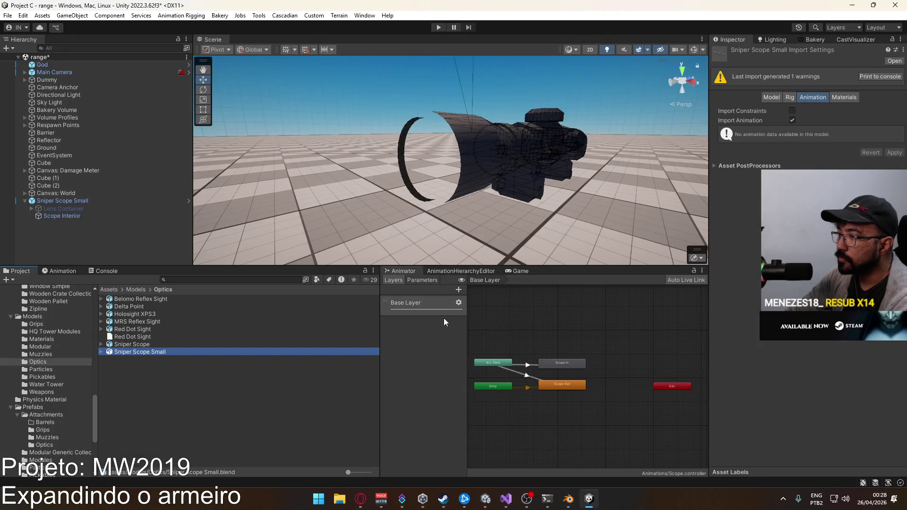
{"action": "right_click", "coordinate": [148, 362]}
{"action": "left_click", "coordinate": [213, 91]}
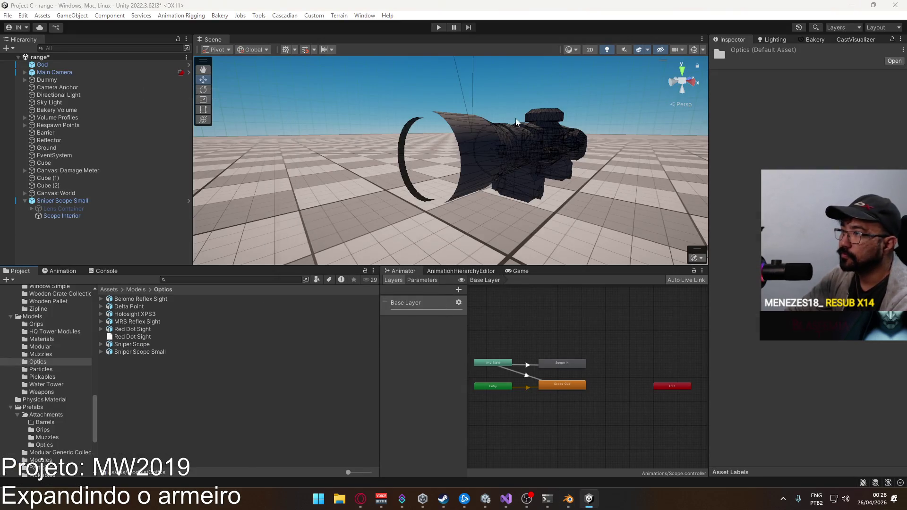
{"action": "left_click", "coordinate": [612, 167]}
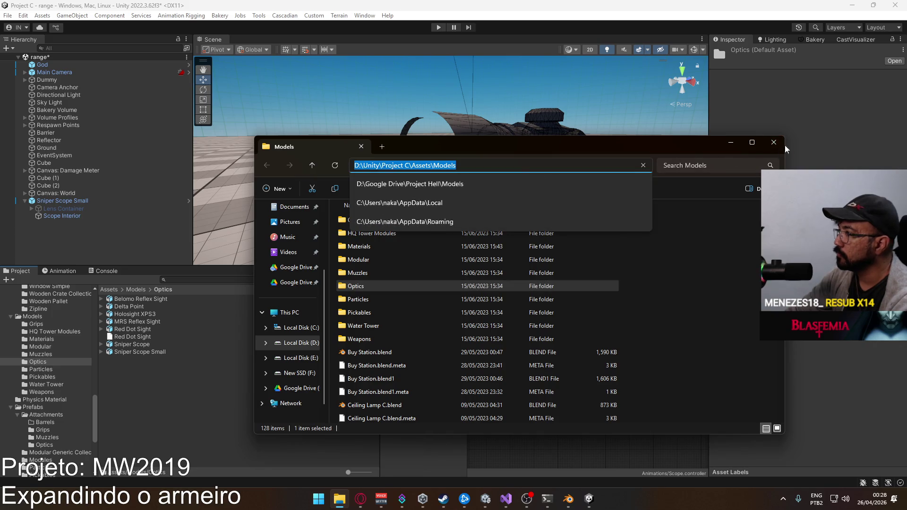
{"action": "key", "text": "alt+Tab"}
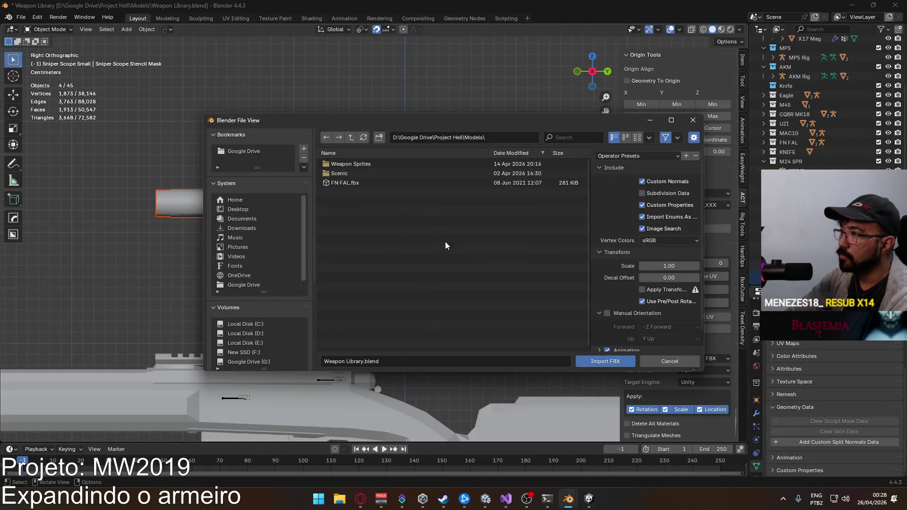
{"action": "left_click", "coordinate": [412, 362]}
{"action": "type", "text": "D:\\Unity\\Project C\\Assets\\Models"}
{"action": "key", "text": "Return"}
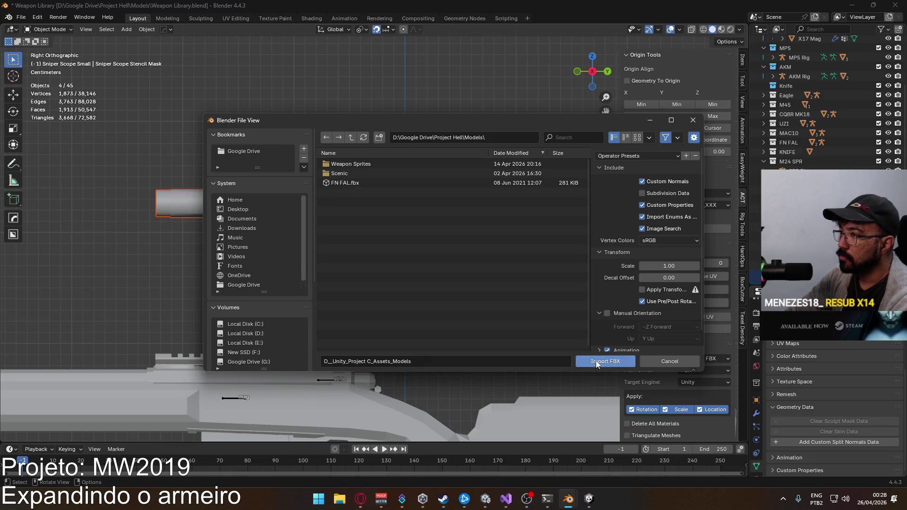
{"action": "left_click", "coordinate": [21, 17]}
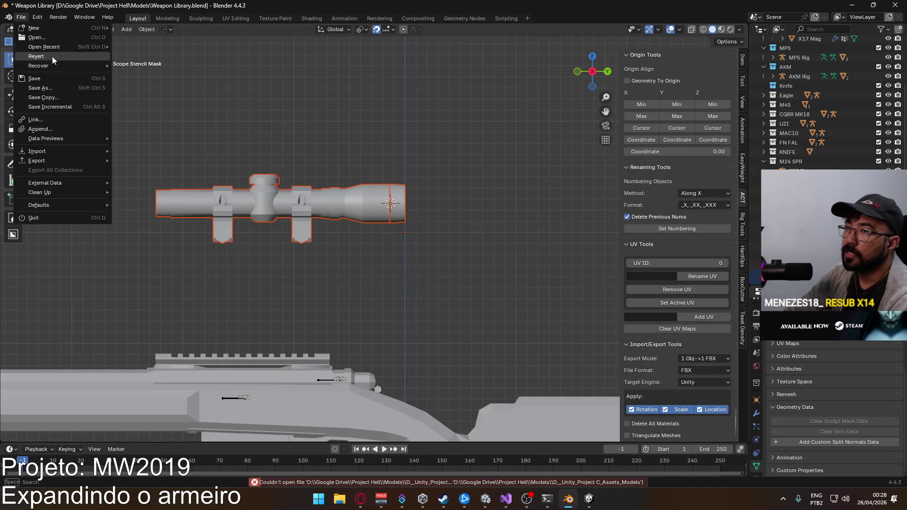
{"action": "left_click", "coordinate": [56, 38]}
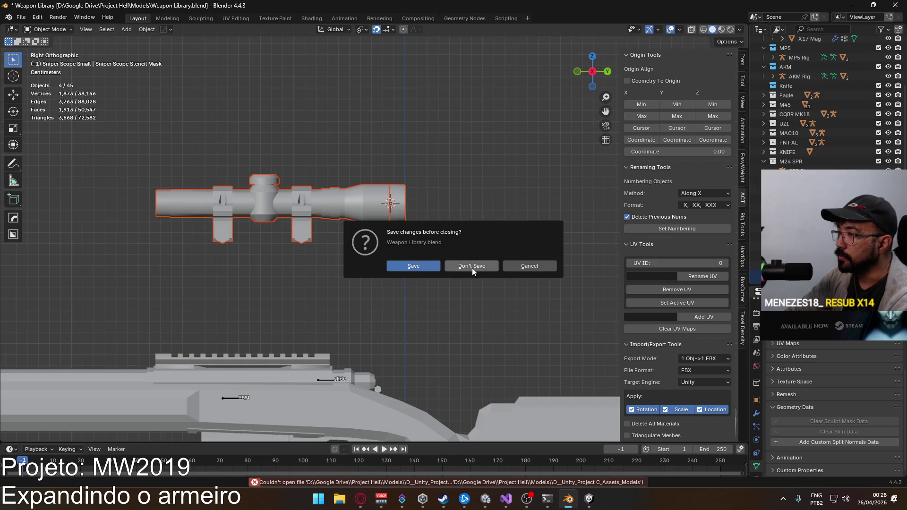
{"action": "left_click", "coordinate": [537, 267]}
{"action": "left_click", "coordinate": [21, 17]}
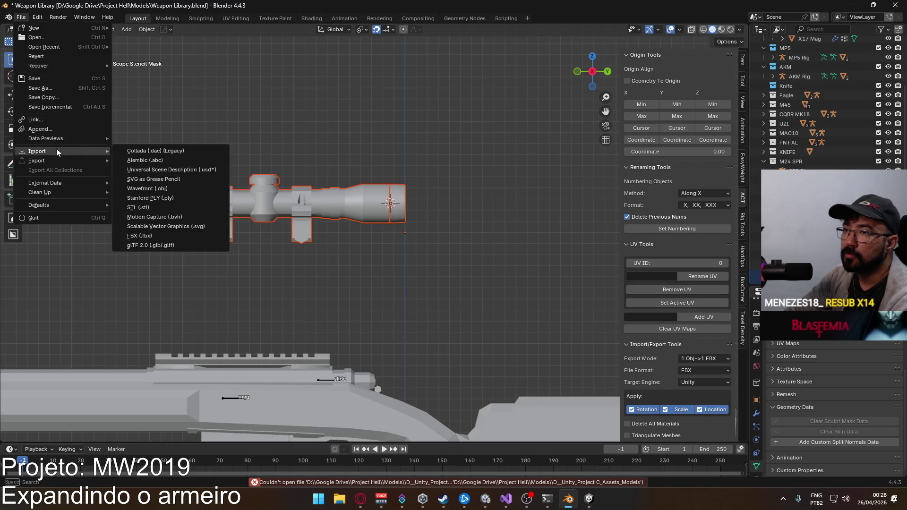
{"action": "mouse_move", "coordinate": [54, 151]}
{"action": "left_click", "coordinate": [166, 234]}
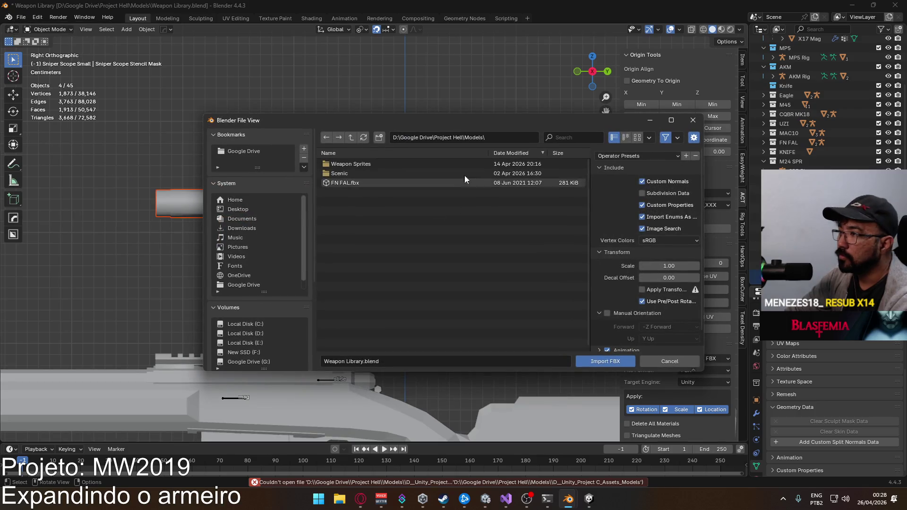
{"action": "left_click", "coordinate": [500, 137]}
{"action": "type", "text": "D:\\Unity\\Project C\\Assets\\Models"}
{"action": "key", "text": "Return"}
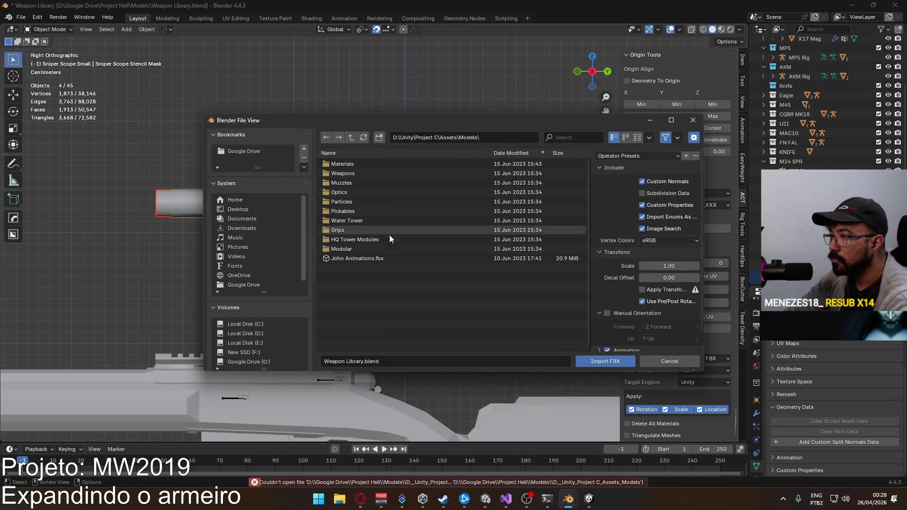
{"action": "left_click", "coordinate": [363, 188]}
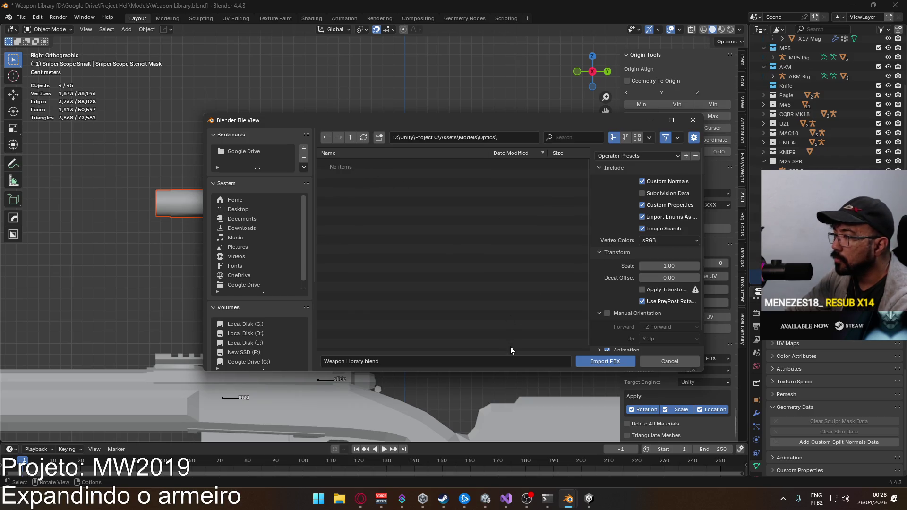
{"action": "left_click", "coordinate": [693, 124]}
{"action": "left_click", "coordinate": [21, 17]}
{"action": "mouse_move", "coordinate": [59, 160]}
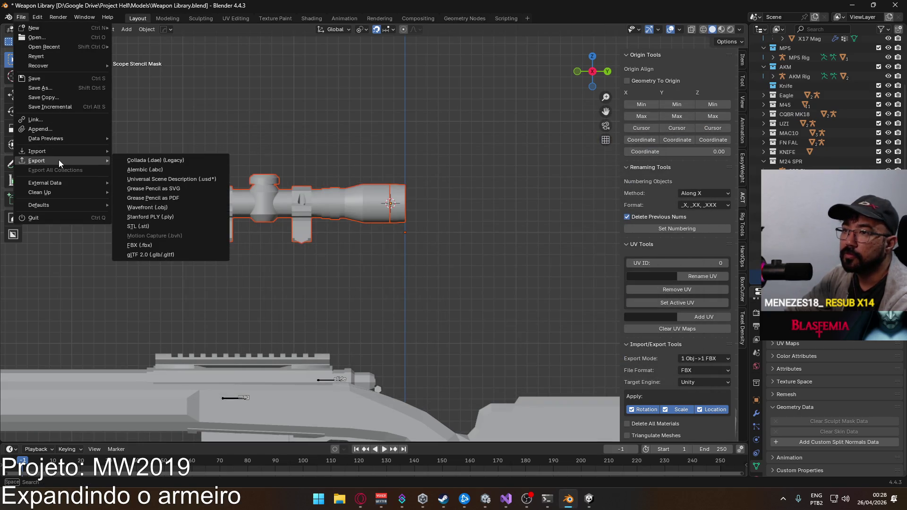
{"action": "left_click", "coordinate": [142, 236]}
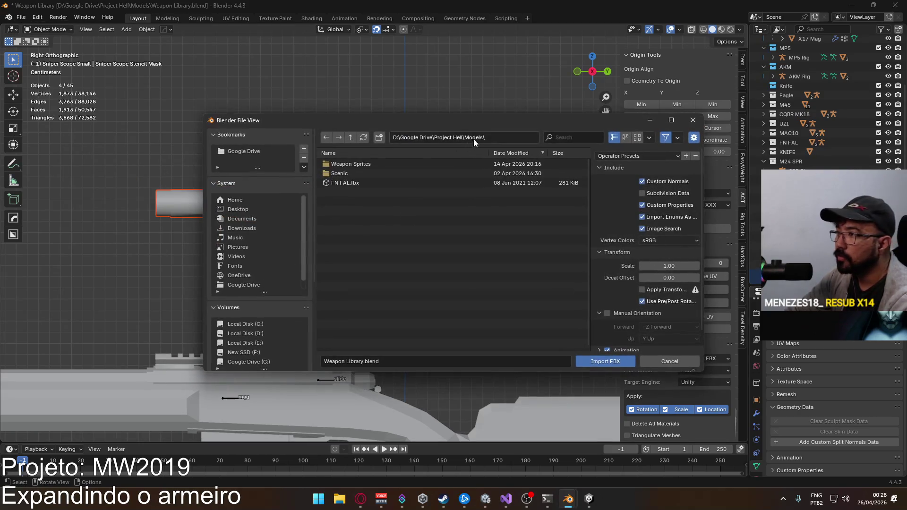
{"action": "left_click", "coordinate": [512, 141]}
{"action": "type", "text": "D:\\Unity\\Project C\\Assets\\Models"}
{"action": "key", "text": "Return"}
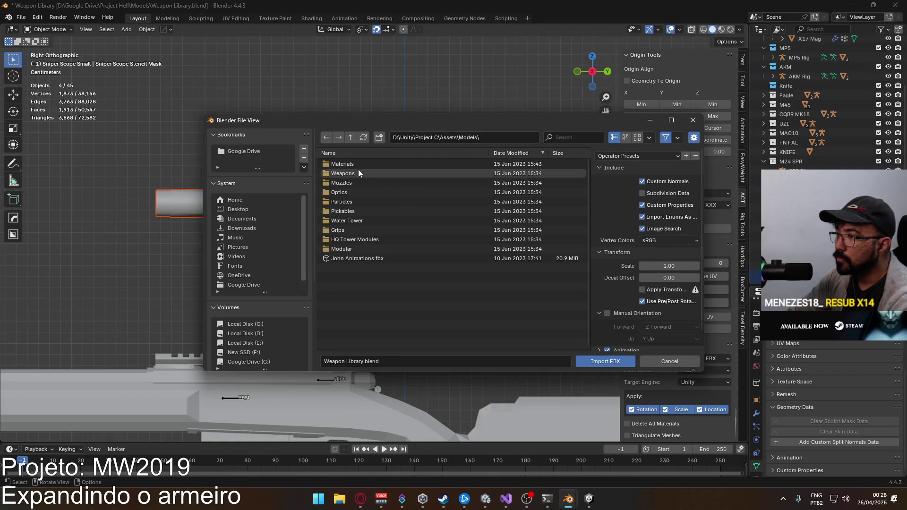
{"action": "left_click", "coordinate": [353, 193]}
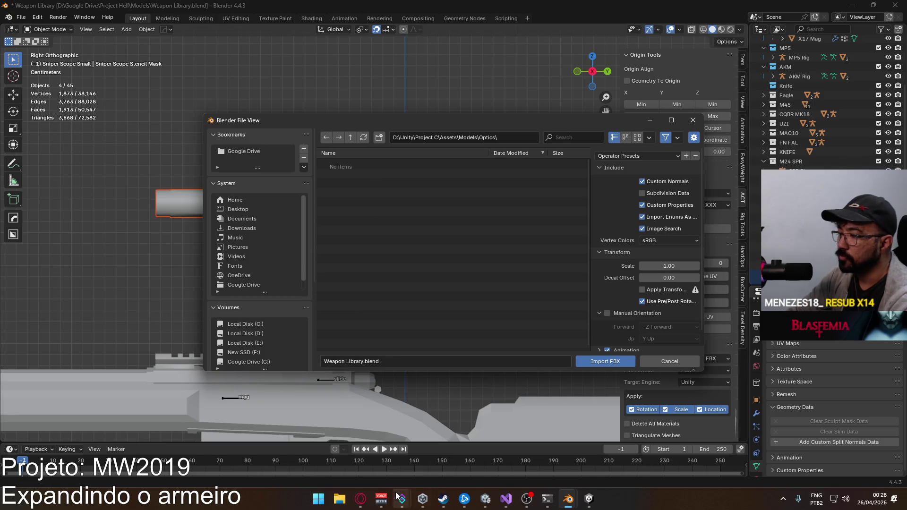
{"action": "left_click", "coordinate": [589, 501]}
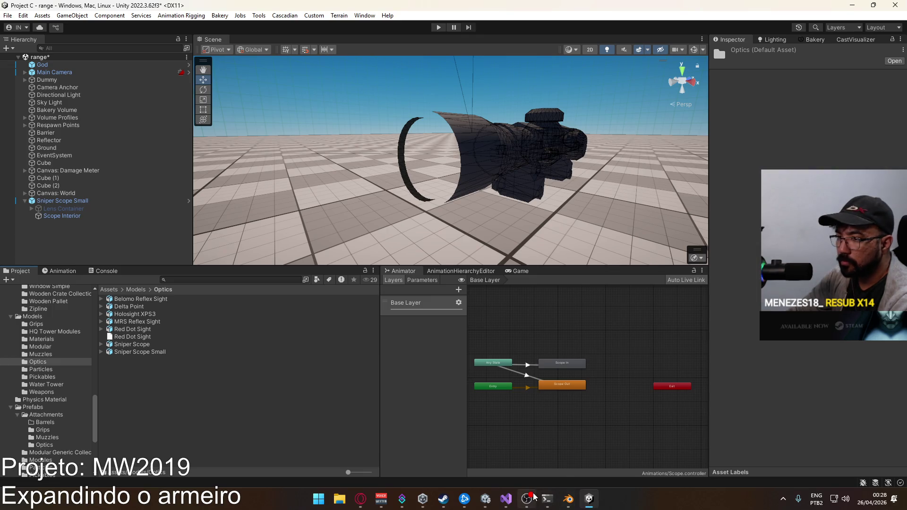
{"action": "left_click", "coordinate": [152, 353]}
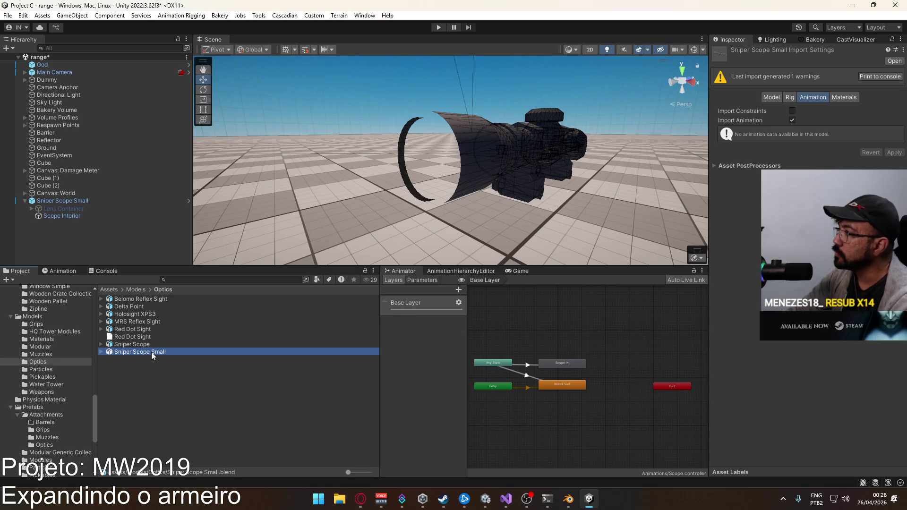
{"action": "key", "text": "alt+Tab"}
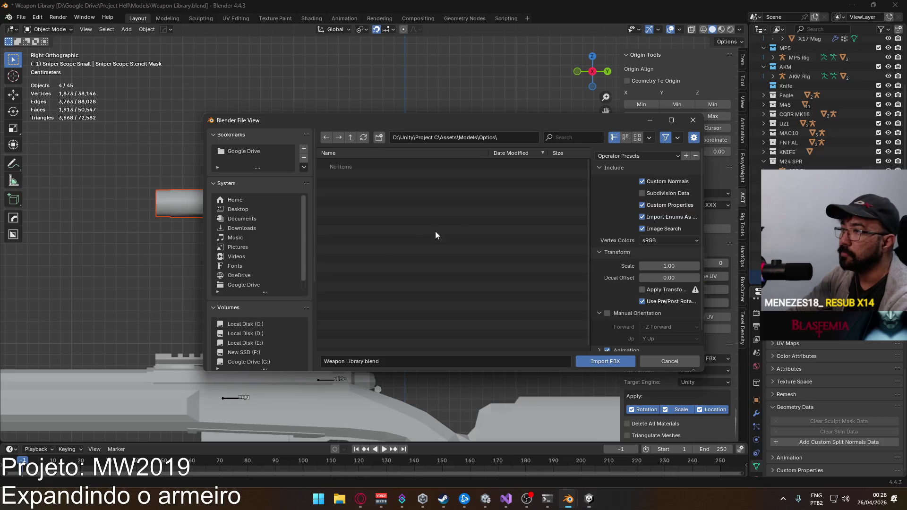
{"action": "left_click", "coordinate": [693, 120]}
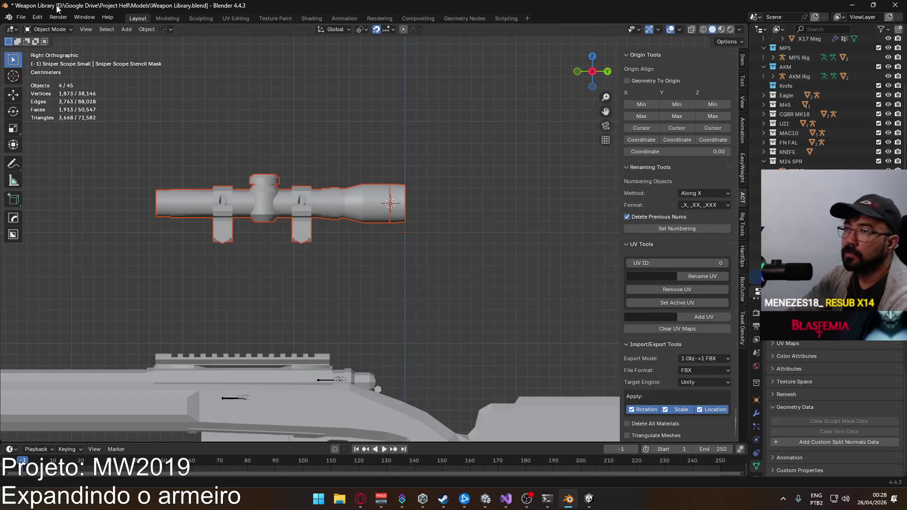
{"action": "left_click", "coordinate": [21, 17]}
Append Lens Container, Scope Interior, Sniper Scope Small and Stencil Mask from Optics/Sniper Scope Small.blend
{"action": "left_click", "coordinate": [68, 131]}
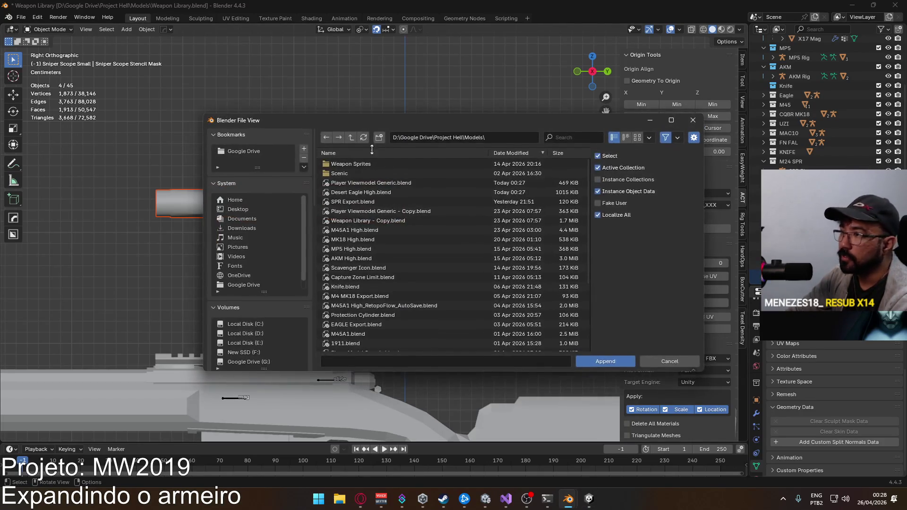
{"action": "left_click", "coordinate": [426, 138]}
{"action": "type", "text": "D:\\Unity\\Project C\\Assets\\Models"}
{"action": "key", "text": "Return"}
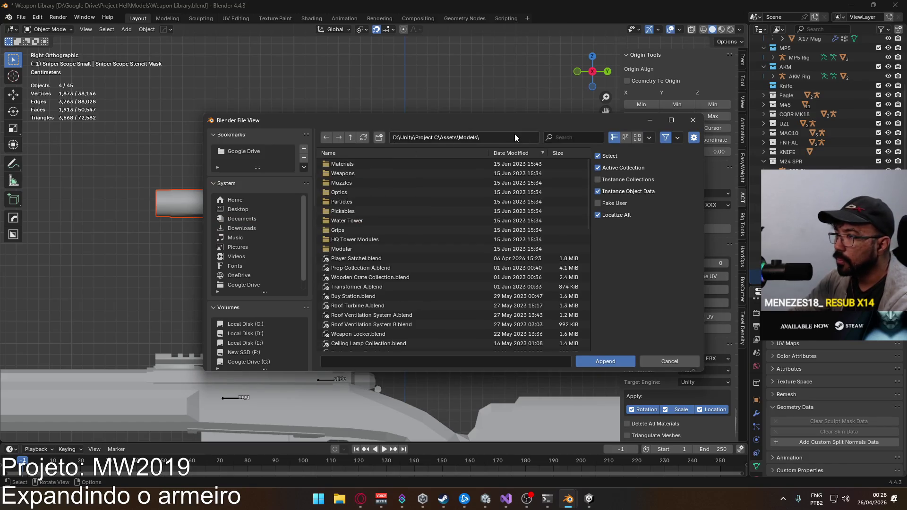
{"action": "left_click", "coordinate": [371, 192]}
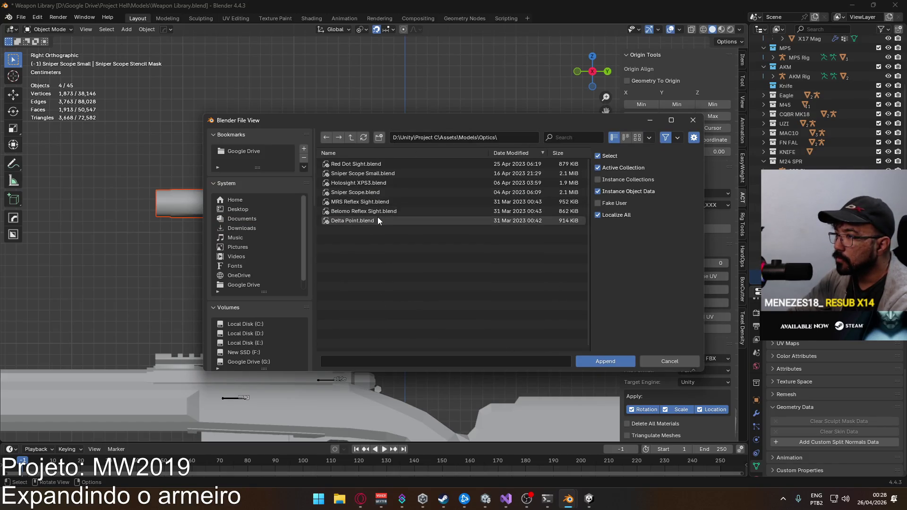
{"action": "double_click", "coordinate": [395, 172]}
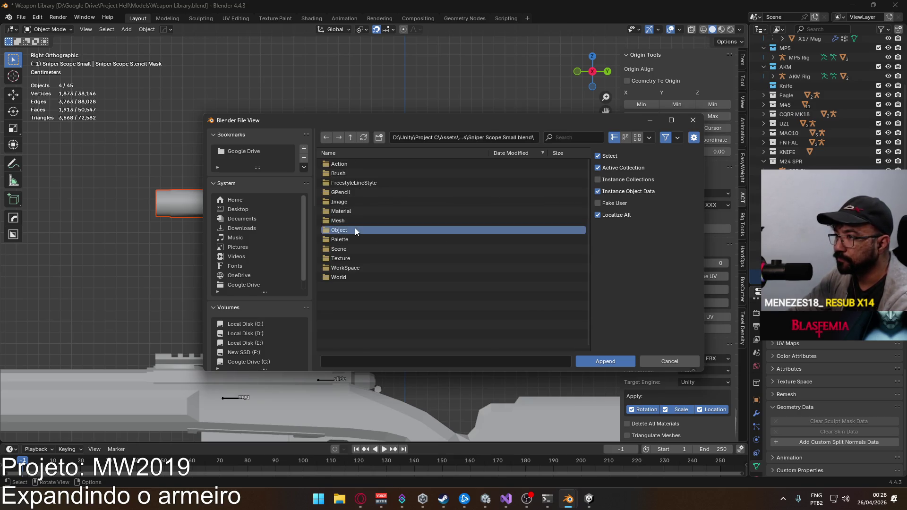
{"action": "double_click", "coordinate": [355, 228]}
{"action": "left_click", "coordinate": [361, 203]}
{"action": "left_click", "coordinate": [370, 163], "text": "shift"}
{"action": "left_click", "coordinate": [372, 173], "text": "ctrl"}
{"action": "left_click", "coordinate": [586, 362]}
{"action": "scroll", "coordinate": [406, 298], "scroll_direction": "down", "scroll_amount": 8}
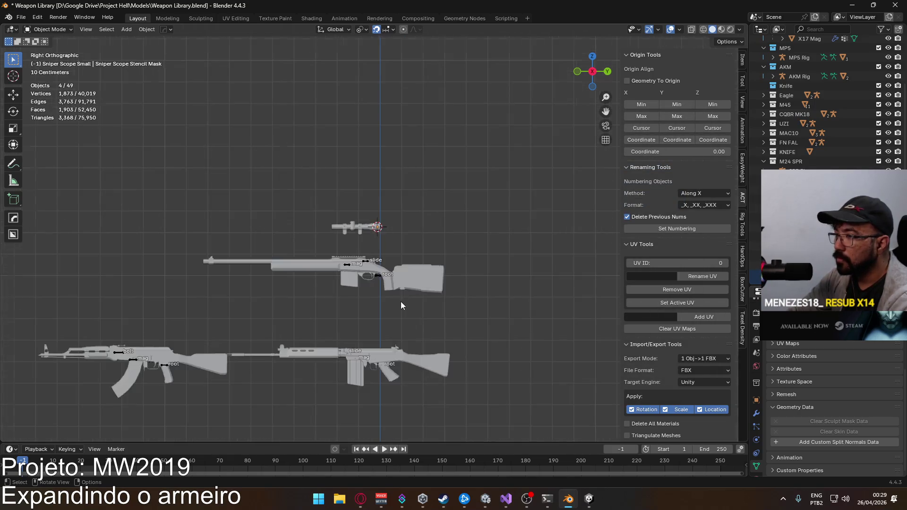
Move the appended scope into place on the original scope with a series of G moves
{"action": "scroll", "coordinate": [392, 310], "scroll_direction": "up", "scroll_amount": 2}
{"action": "key", "text": "g"}
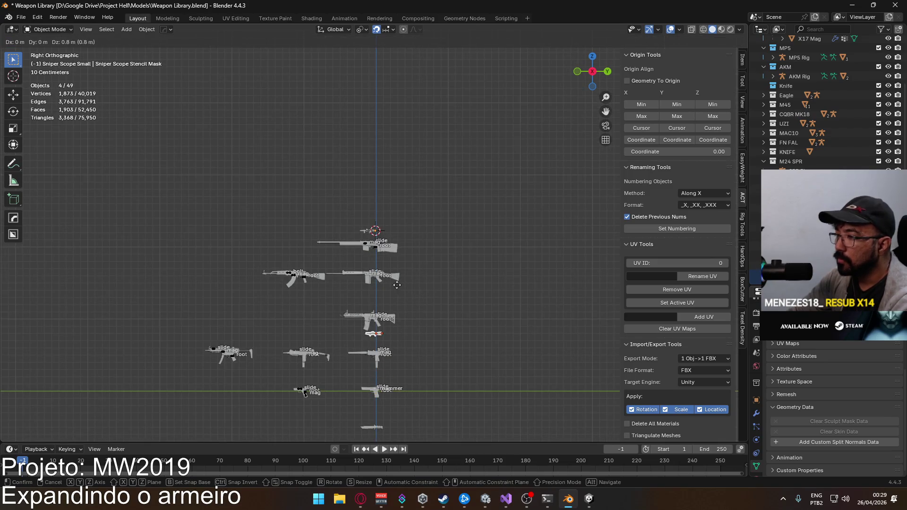
{"action": "left_click", "coordinate": [386, 187]}
{"action": "scroll", "coordinate": [369, 263], "scroll_direction": "up", "scroll_amount": 6}
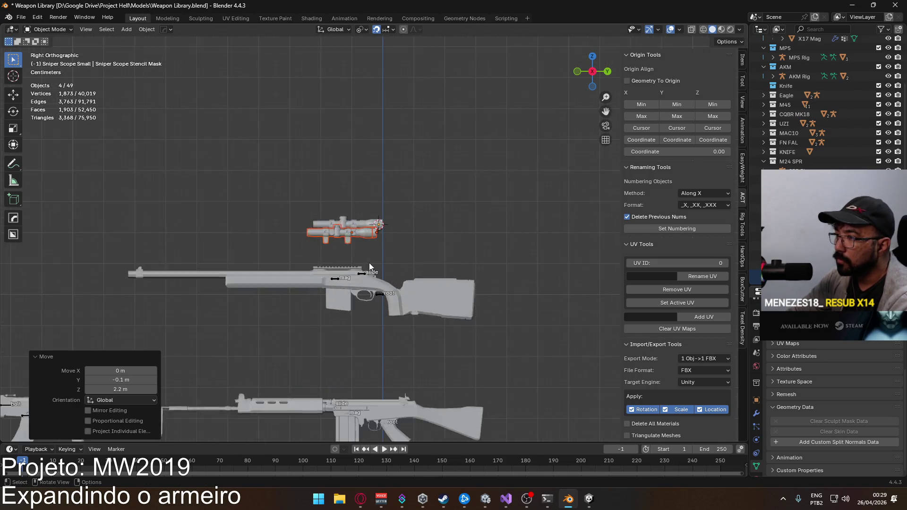
{"action": "scroll", "coordinate": [342, 284], "scroll_direction": "up", "scroll_amount": 2}
{"action": "key", "text": "g"}
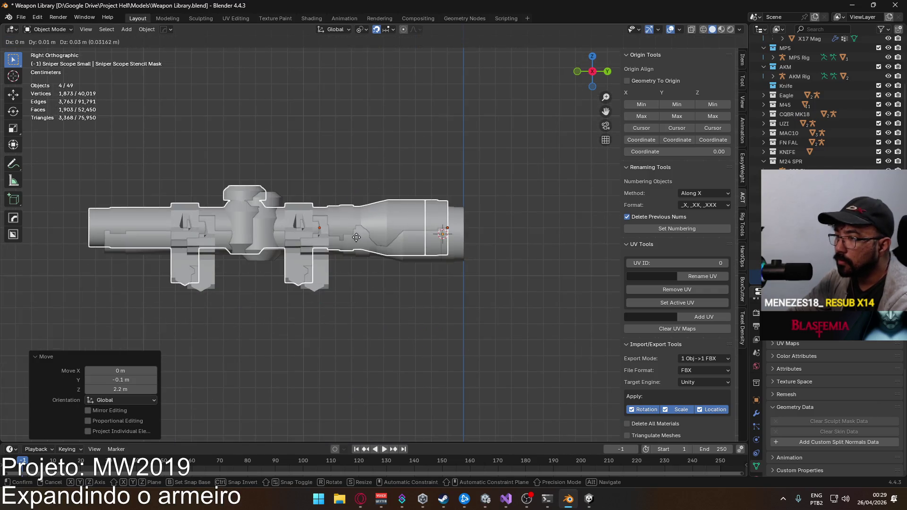
{"action": "left_click", "coordinate": [364, 238]}
{"action": "scroll", "coordinate": [328, 273], "scroll_direction": "up", "scroll_amount": 6}
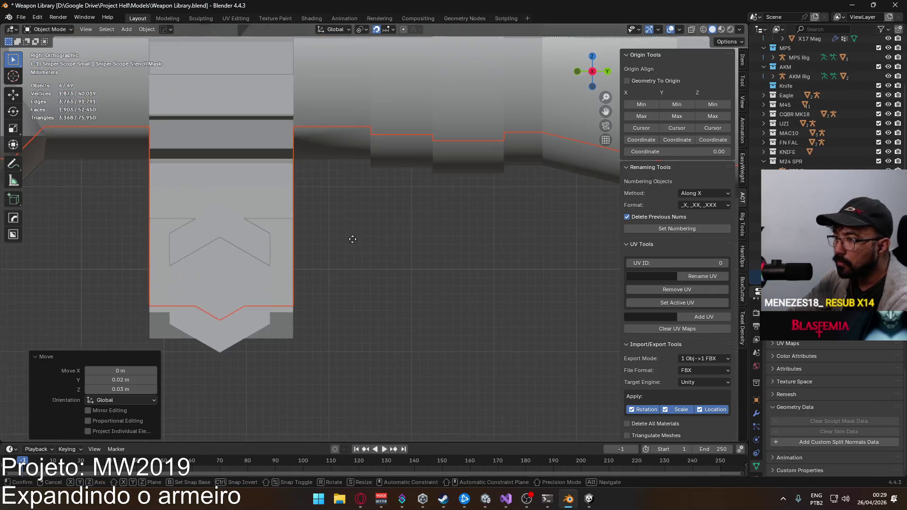
{"action": "key", "text": "g"}
{"action": "left_click", "coordinate": [351, 269]}
{"action": "scroll", "coordinate": [353, 263], "scroll_direction": "down", "scroll_amount": 6}
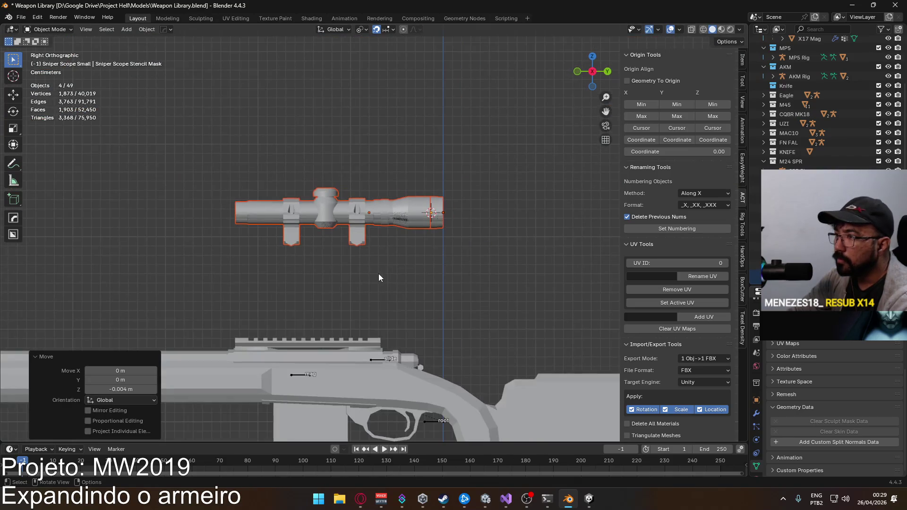
{"action": "key", "text": "g"}
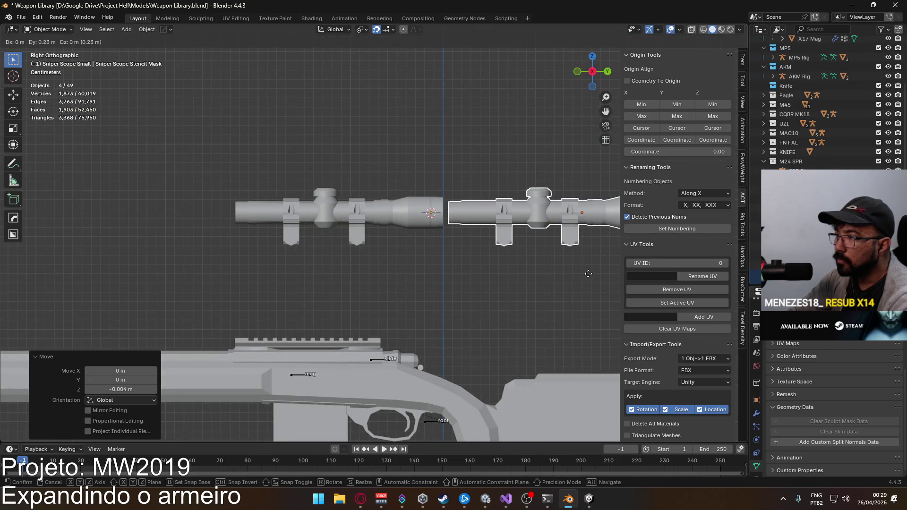
{"action": "left_click", "coordinate": [589, 273]}
Check the Lens Container and Stencil Mask, then box-select and delete the left duplicate scope copy
{"action": "left_click", "coordinate": [494, 221]}
{"action": "left_click_drag", "start_coordinate": [494, 220], "coordinate": [470, 209]}
{"action": "scroll", "coordinate": [470, 210], "scroll_direction": "up", "scroll_amount": 3}
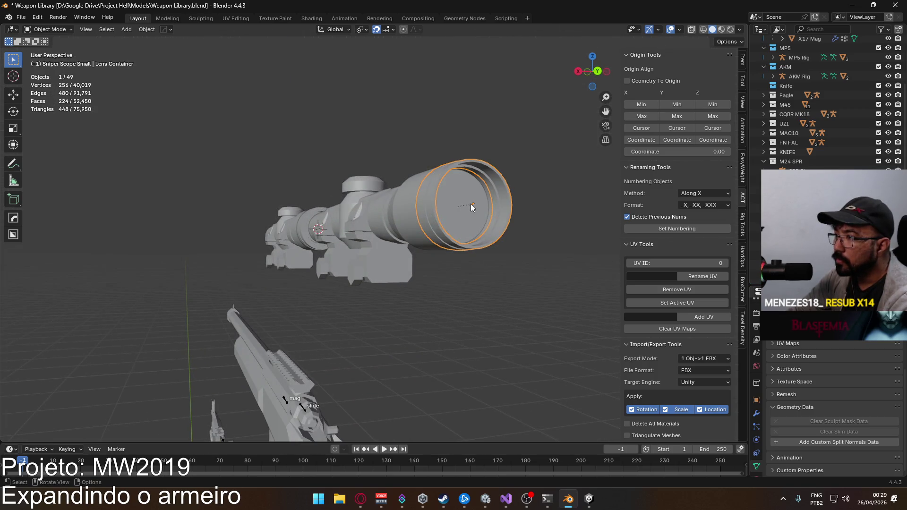
{"action": "left_click", "coordinate": [469, 205]}
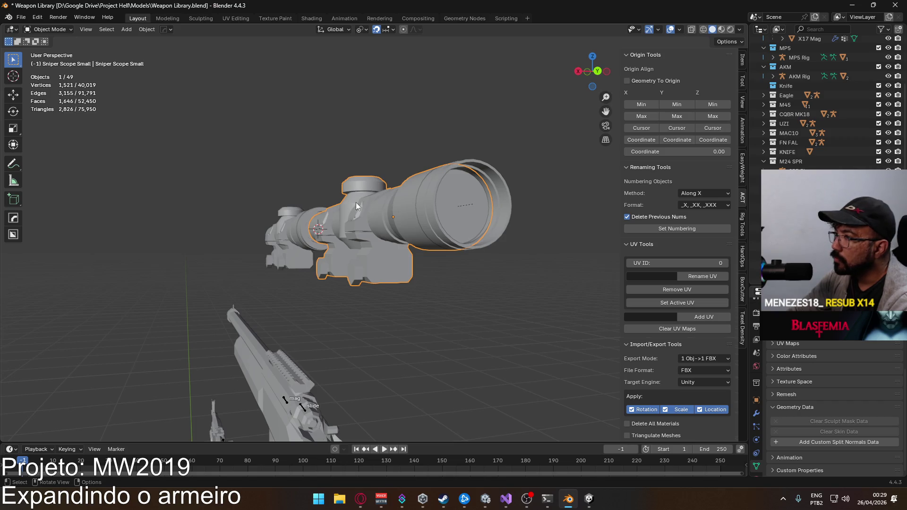
{"action": "scroll", "coordinate": [344, 215], "scroll_direction": "down", "scroll_amount": 3}
{"action": "left_click_drag", "start_coordinate": [99, 177], "coordinate": [230, 267]}
{"action": "key", "text": "Delete"}
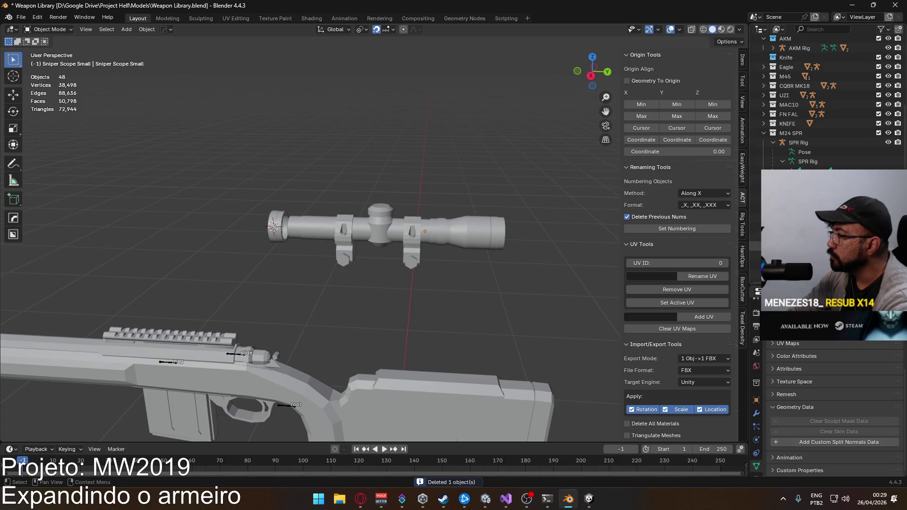
Select and delete the three leftover duplicate scope parts
{"action": "left_click", "coordinate": [277, 227]}
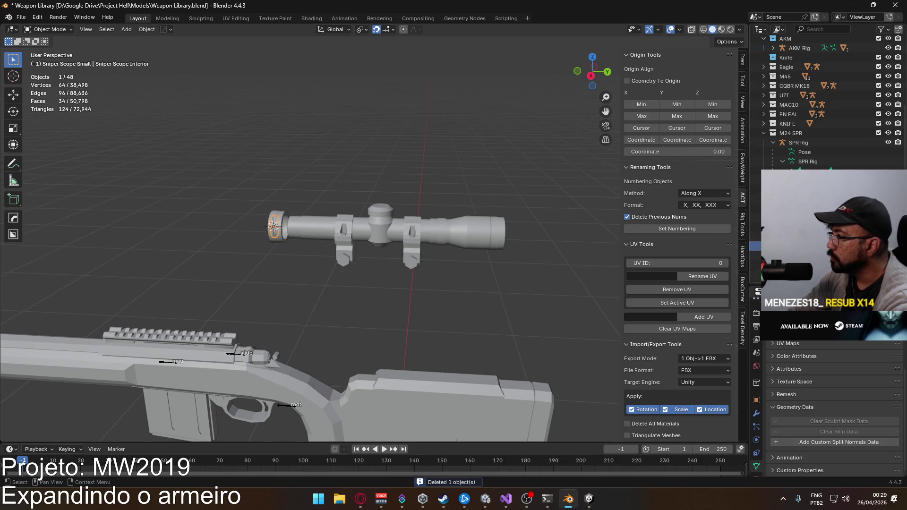
{"action": "left_click", "coordinate": [451, 237]}
{"action": "left_click_drag", "start_coordinate": [258, 217], "coordinate": [256, 216]}
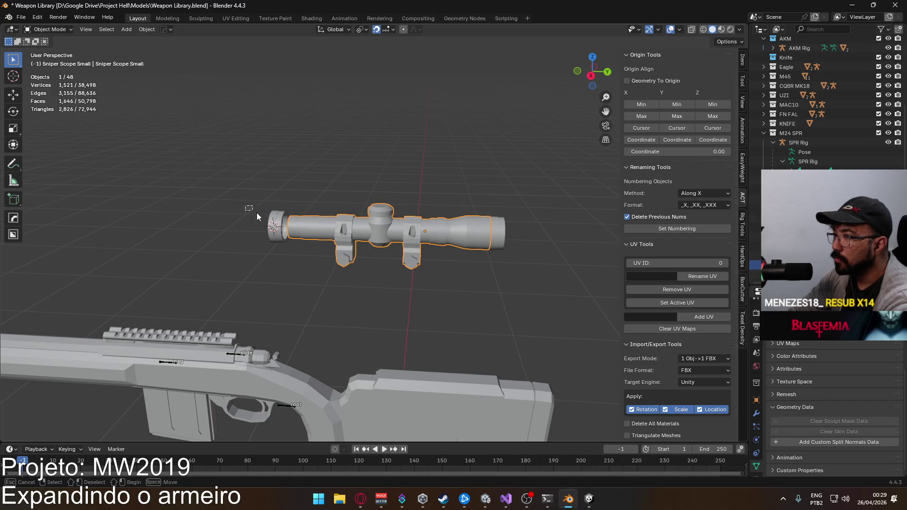
{"action": "left_click_drag", "start_coordinate": [279, 248], "coordinate": [279, 245]}
{"action": "key", "text": "Delete"}
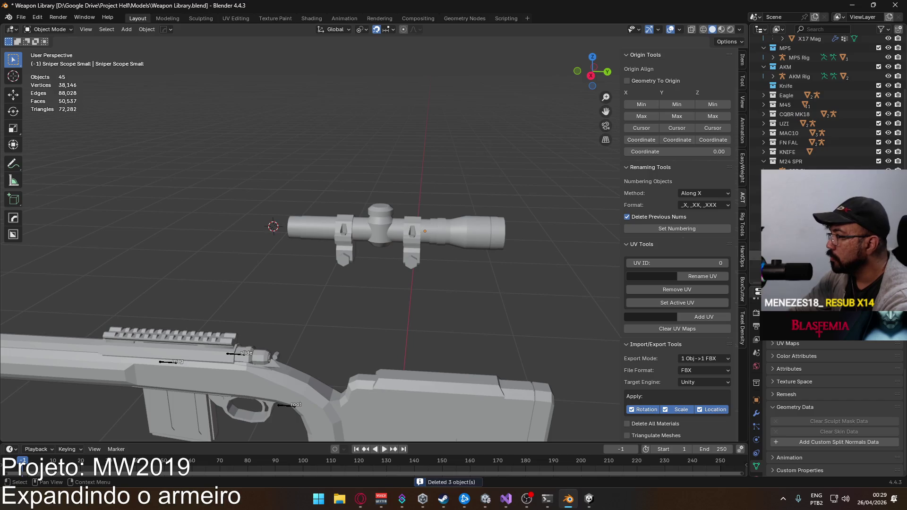
In the right-side view, box-select all four remaining scope objects
{"action": "scroll", "coordinate": [500, 231], "scroll_direction": "down", "scroll_amount": 3}
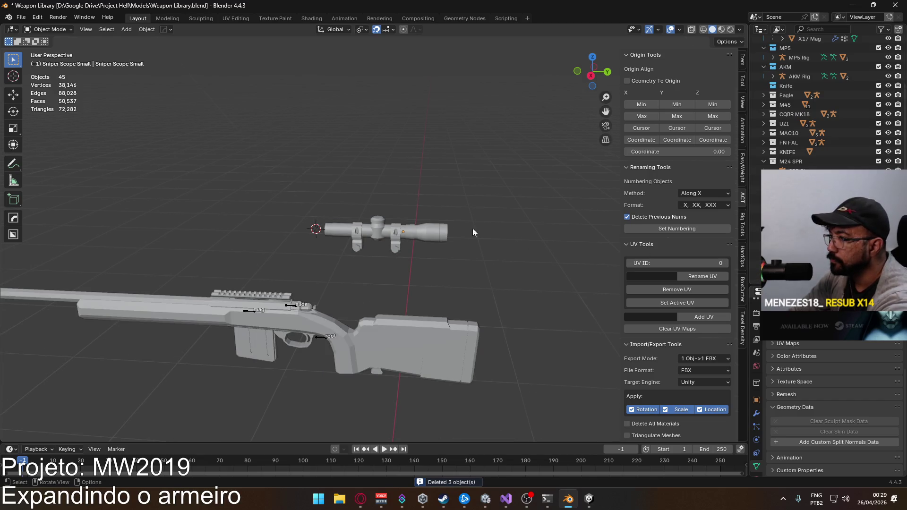
{"action": "key", "text": "KP_3"}
{"action": "left_click", "coordinate": [387, 223]}
{"action": "scroll", "coordinate": [386, 224], "scroll_direction": "up", "scroll_amount": 3}
{"action": "left_click_drag", "start_coordinate": [289, 184], "coordinate": [572, 293]}
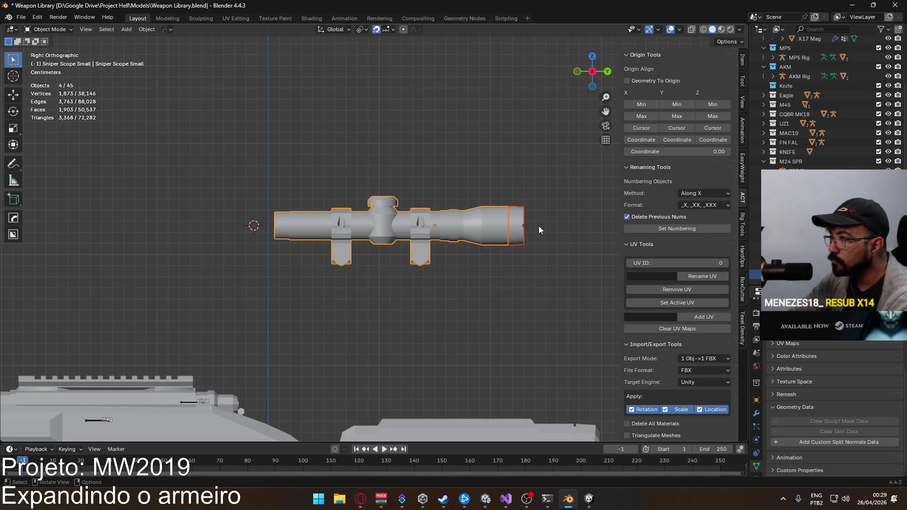
Shift the whole scope left, then select the Lens Container
{"action": "key", "text": "g"}
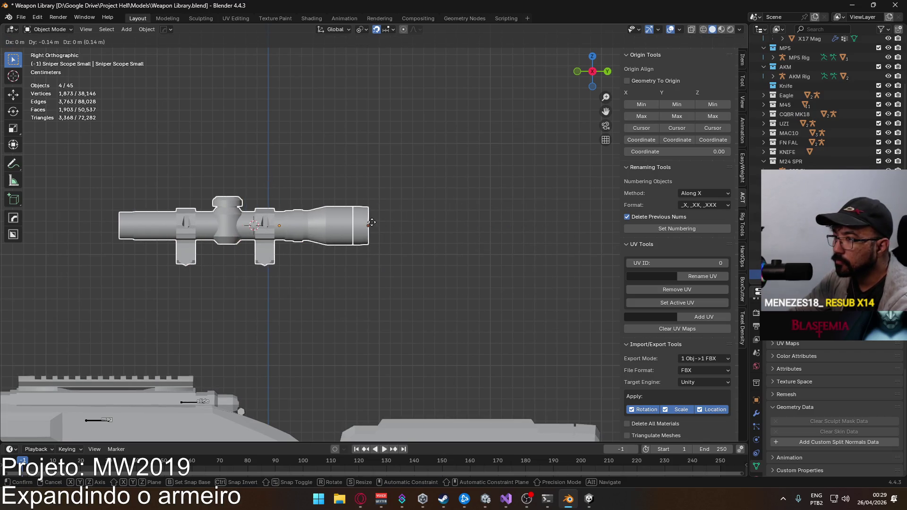
{"action": "left_click", "coordinate": [370, 222]}
{"action": "left_click", "coordinate": [384, 222]}
{"action": "left_click", "coordinate": [307, 223]}
{"action": "left_click", "coordinate": [350, 228]}
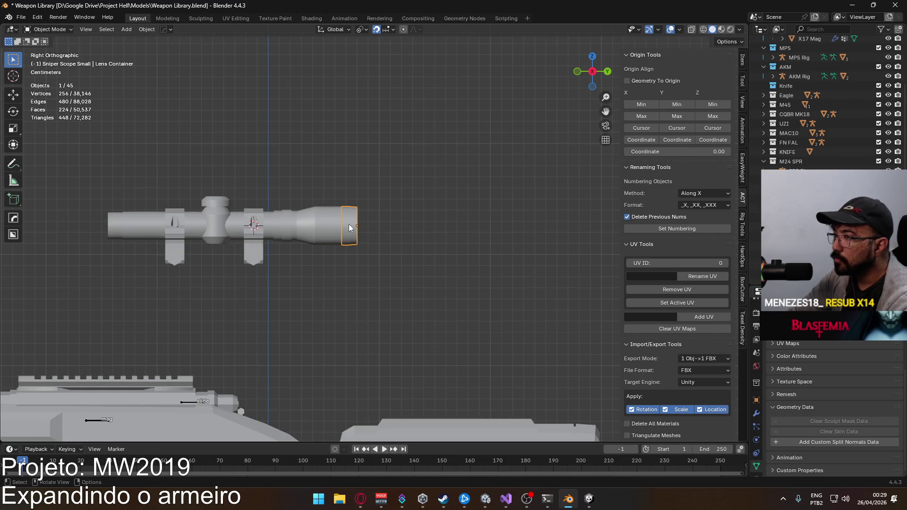
Orbit and zoom the view to face the front of the scope and its lens container
{"action": "scroll", "coordinate": [827, 104], "scroll_direction": "down", "scroll_amount": 3}
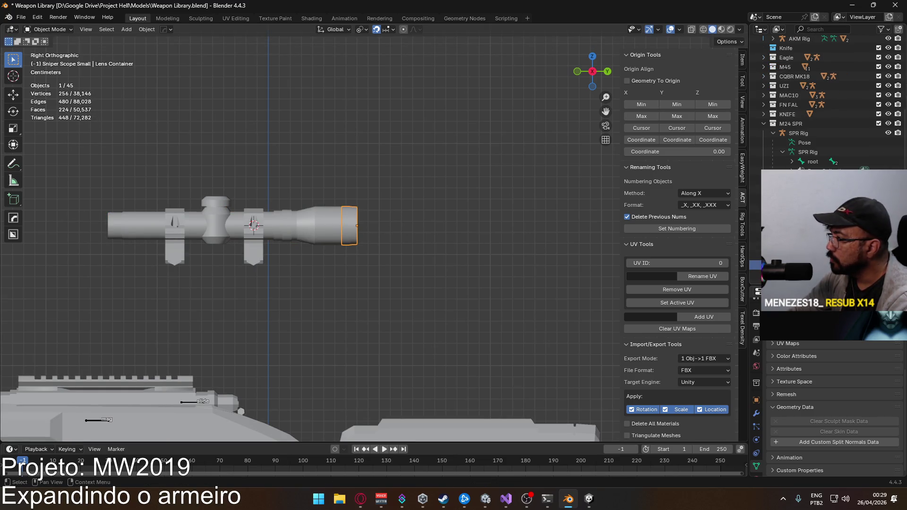
{"action": "mouse_move", "coordinate": [591, 203]}
{"action": "left_mouse_down"}
{"action": "mouse_move", "coordinate": [389, 218]}
{"action": "mouse_move", "coordinate": [361, 172]}
{"action": "mouse_move", "coordinate": [230, 195]}
{"action": "mouse_move", "coordinate": [279, 202]}
{"action": "mouse_move", "coordinate": [347, 191]}
{"action": "left_mouse_up"}
{"action": "scroll", "coordinate": [353, 220], "scroll_direction": "up", "scroll_amount": 5}
{"action": "scroll", "coordinate": [310, 175], "scroll_direction": "up", "scroll_amount": 5}
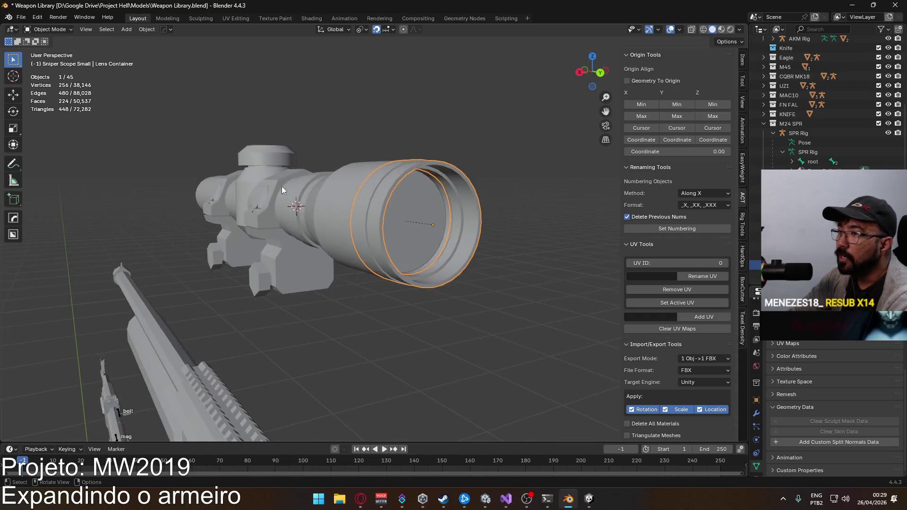
{"action": "scroll", "coordinate": [364, 206], "scroll_direction": "down", "scroll_amount": 4}
{"action": "left_click_drag", "start_coordinate": [249, 200], "coordinate": [395, 203]}
{"action": "mouse_move", "coordinate": [503, 234]}
{"action": "left_mouse_down"}
{"action": "mouse_move", "coordinate": [576, 203]}
{"action": "mouse_move", "coordinate": [359, 208]}
{"action": "left_mouse_up"}
Toggle Edit Mode on the Lens Container and scope body to inspect their meshes
{"action": "key", "text": "Tab"}
{"action": "key", "text": "Tab"}
{"action": "left_click", "coordinate": [327, 136]}
{"action": "key", "text": "Tab"}
{"action": "key", "text": "Tab"}
{"action": "left_click_drag", "start_coordinate": [407, 233], "coordinate": [432, 208]}
{"action": "left_click", "coordinate": [477, 172]}
{"action": "key", "text": "Tab"}
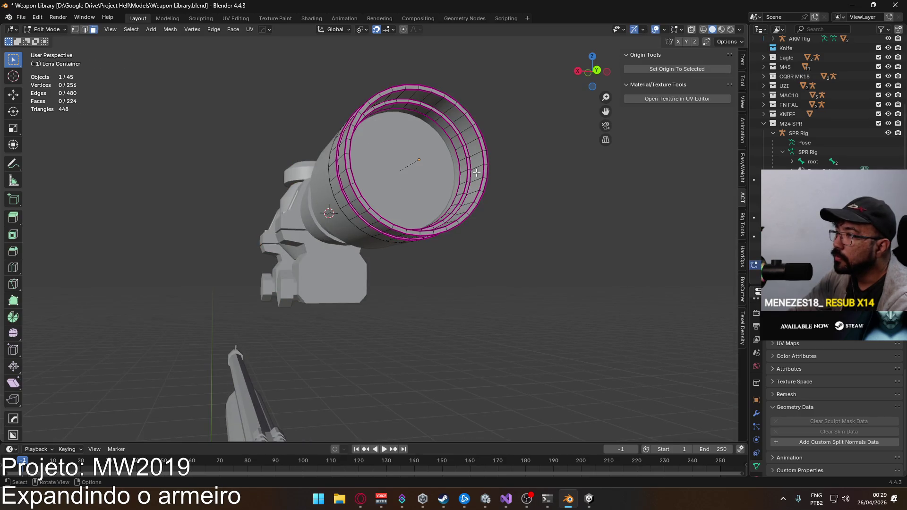
{"action": "key", "text": "Tab"}
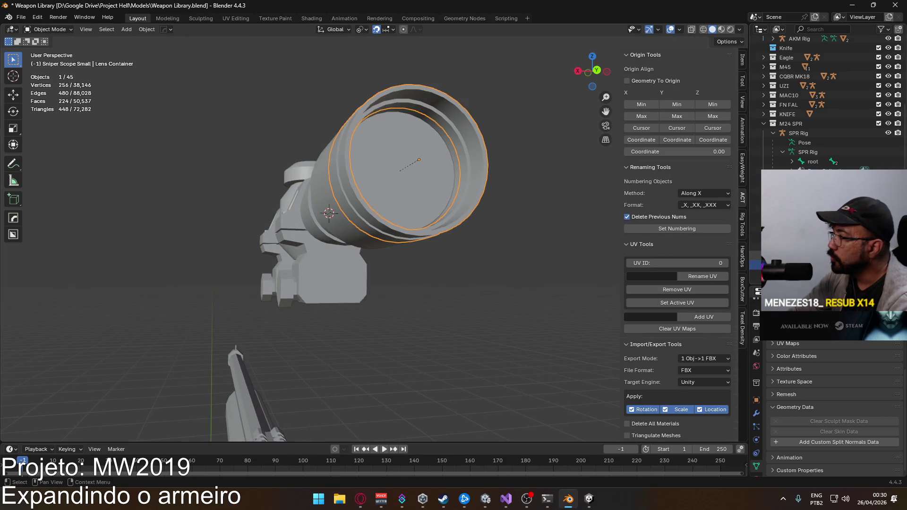
{"action": "scroll", "coordinate": [827, 104], "scroll_direction": "down", "scroll_amount": 1}
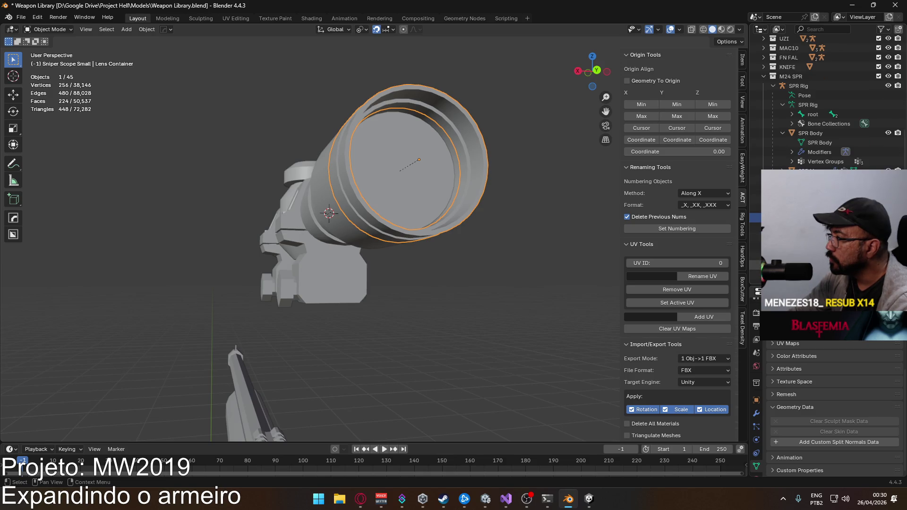
Rename Stencil Mask to 'Sniper Scope Stencil Mask' and Scope Interior to 'Sniper Scope Interior'
{"action": "left_click", "coordinate": [401, 170]}
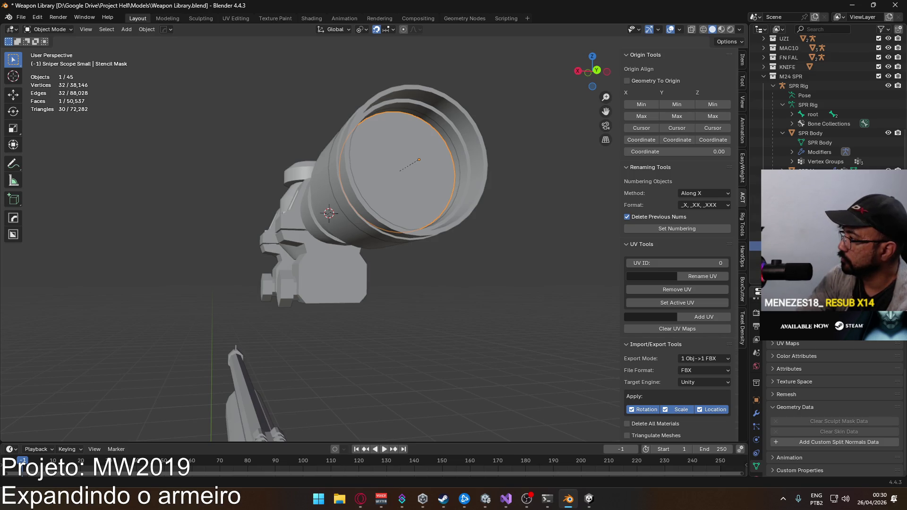
{"action": "key", "text": "Return"}
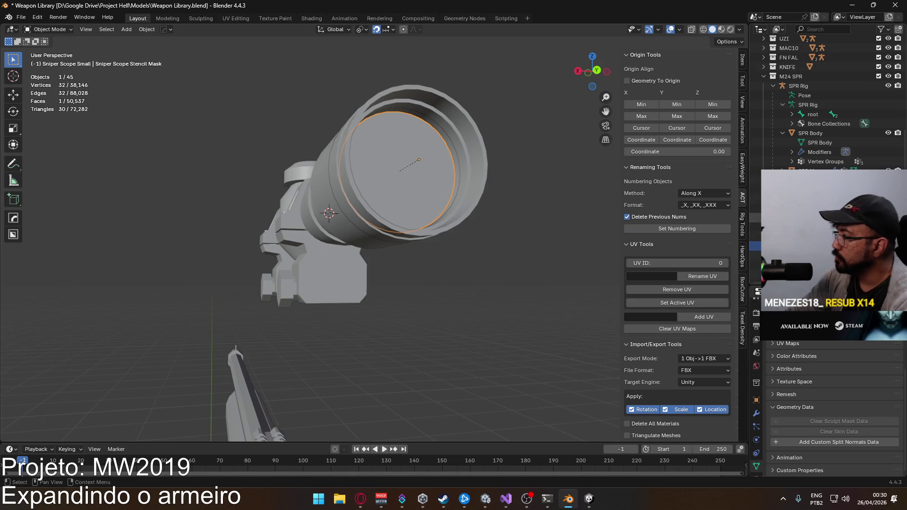
{"action": "left_click", "coordinate": [804, 218]}
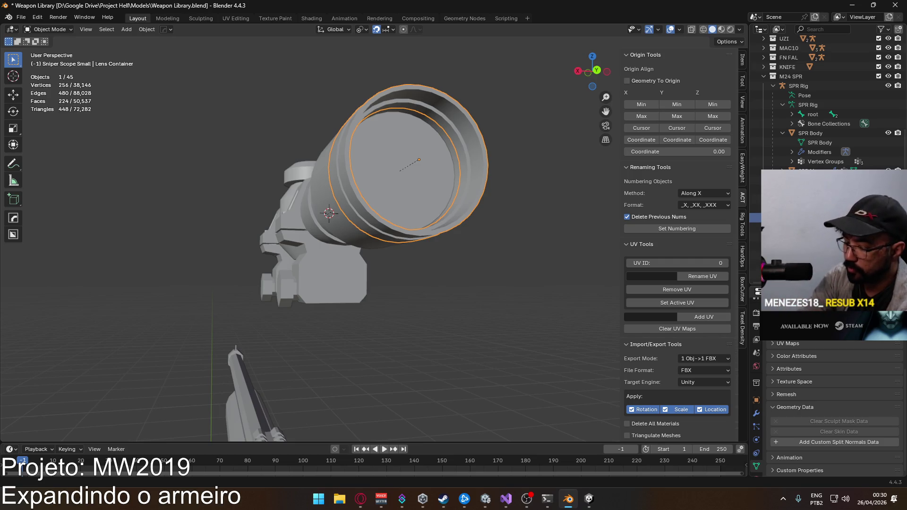
{"action": "left_click", "coordinate": [804, 227]}
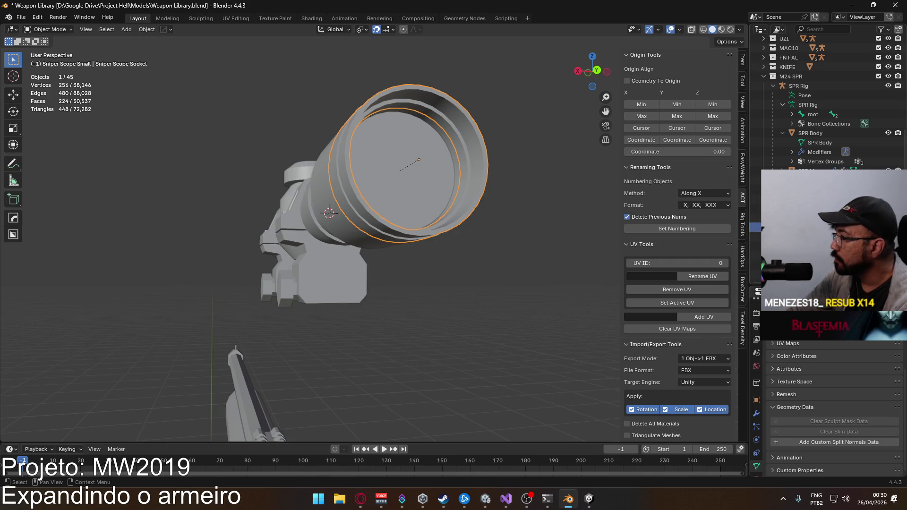
{"action": "left_click", "coordinate": [803, 217]}
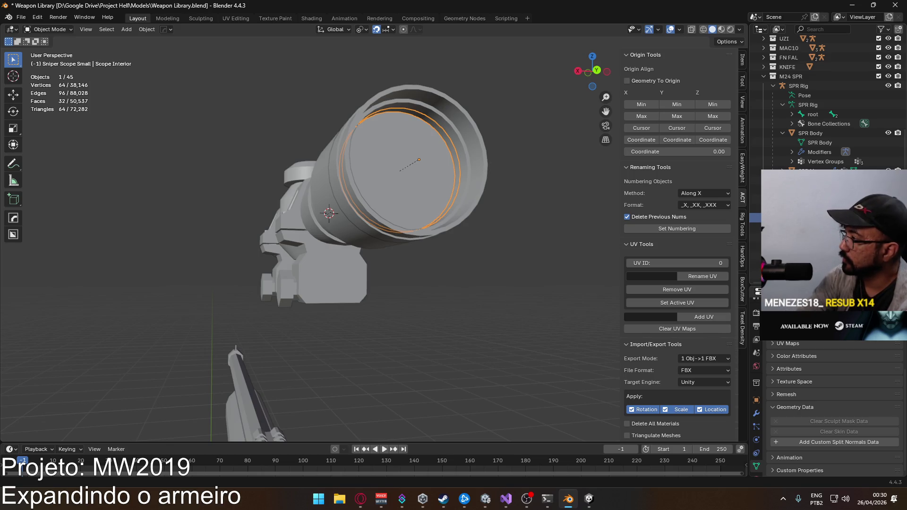
{"action": "key", "text": "Return"}
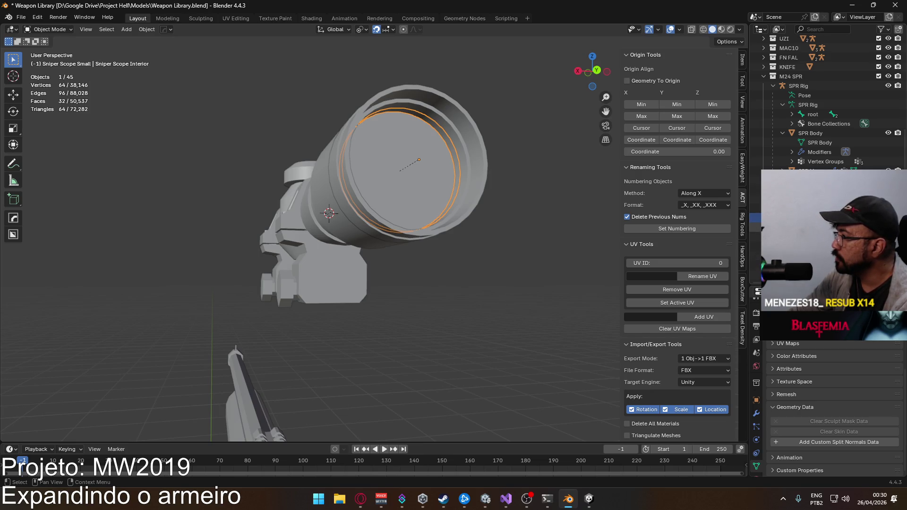
Select three scope parts in the Outliner with Sniper Scope Small active
{"action": "scroll", "coordinate": [827, 99], "scroll_direction": "up", "scroll_amount": 3}
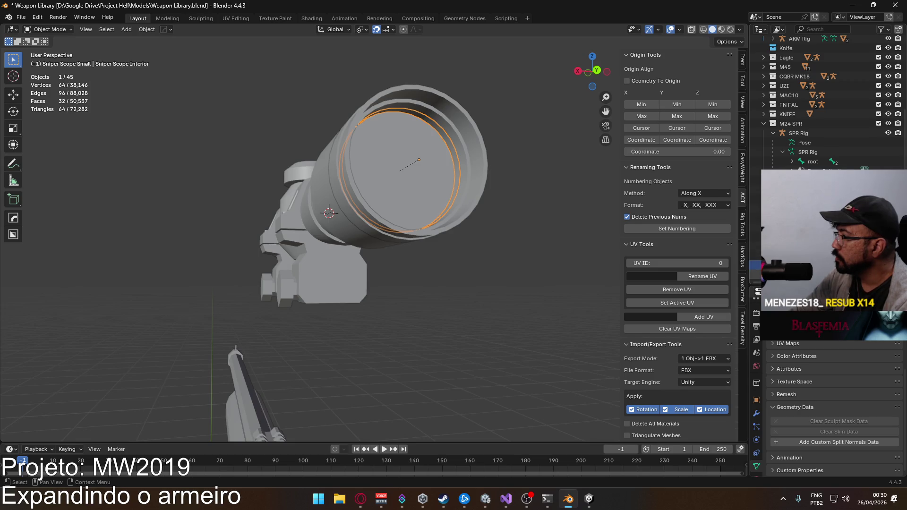
{"action": "scroll", "coordinate": [827, 99], "scroll_direction": "down", "scroll_amount": 3}
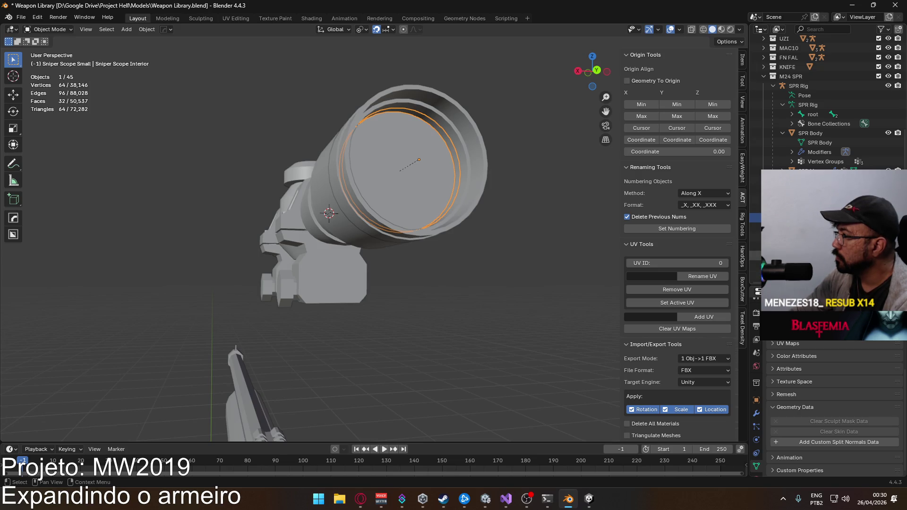
{"action": "left_click", "coordinate": [813, 227]}
{"action": "scroll", "coordinate": [813, 227], "scroll_direction": "up", "scroll_amount": 3}
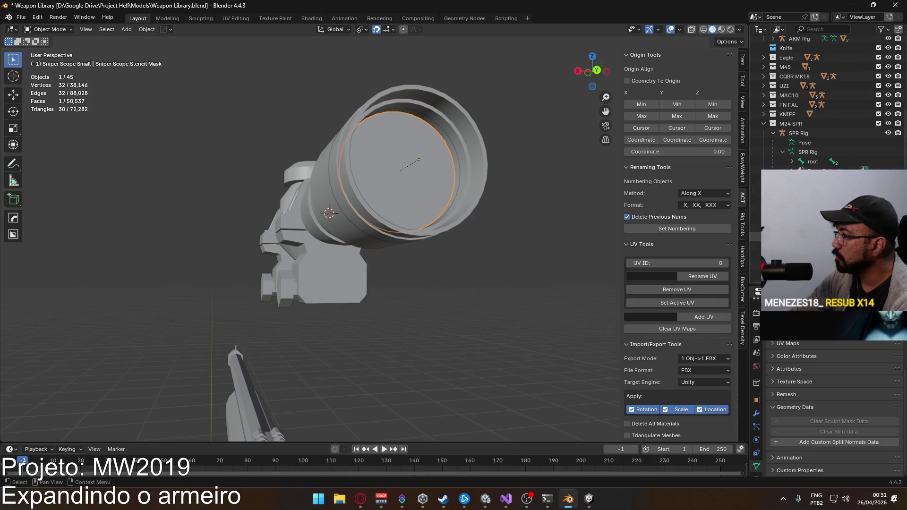
{"action": "left_click", "coordinate": [803, 236], "text": "shift"}
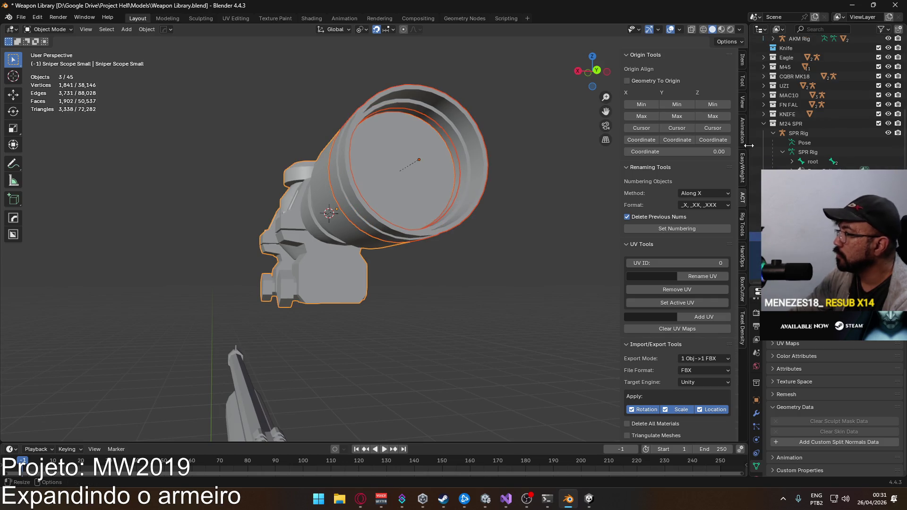
Name each mesh's data after its object and apply rotation and scale to the scope parts
{"action": "scroll", "coordinate": [722, 322], "scroll_direction": "down", "scroll_amount": 10}
{"action": "left_click", "coordinate": [685, 390]}
{"action": "left_click", "coordinate": [743, 59]}
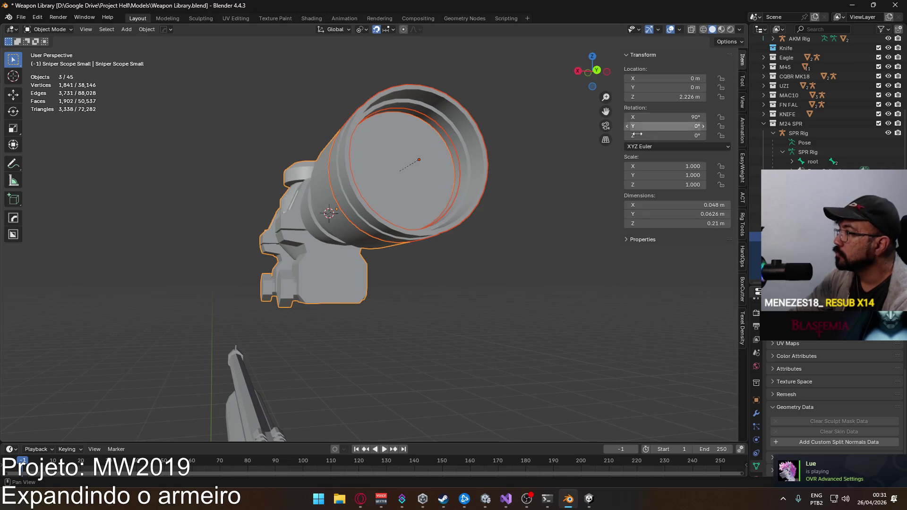
{"action": "mouse_move", "coordinate": [506, 158]}
{"action": "left_mouse_down"}
{"action": "mouse_move", "coordinate": [476, 151]}
{"action": "mouse_move", "coordinate": [466, 181]}
{"action": "left_mouse_up"}
{"action": "key", "text": "ctrl+a"}
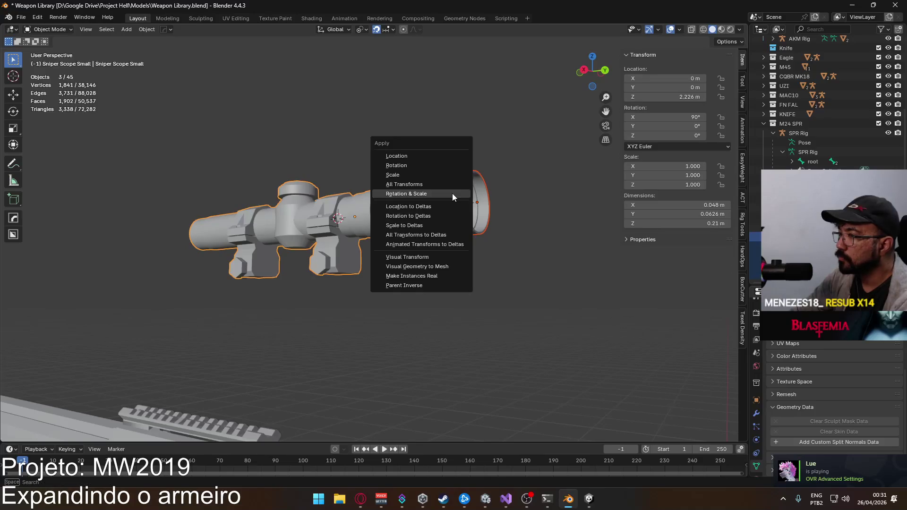
{"action": "left_click", "coordinate": [452, 193]}
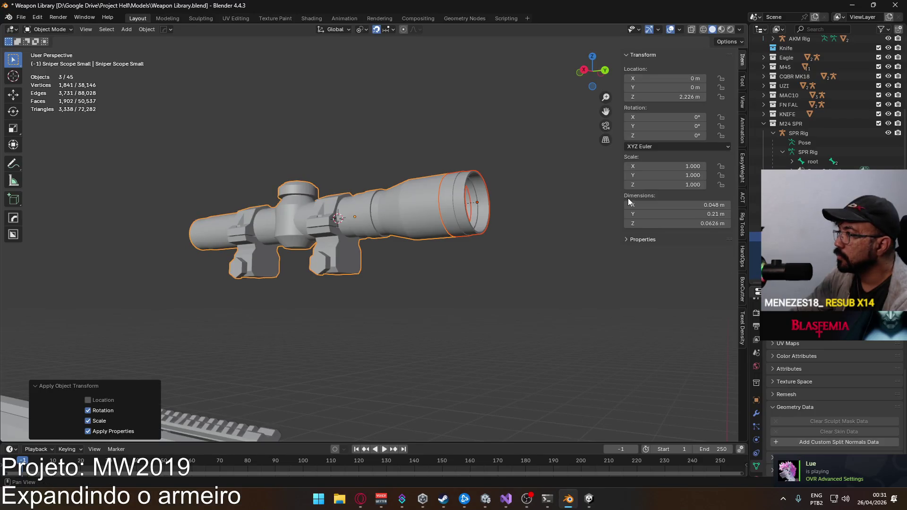
Unparent the Sniper Scope Socket and another part, keeping their transformation
{"action": "left_click", "coordinate": [457, 197]}
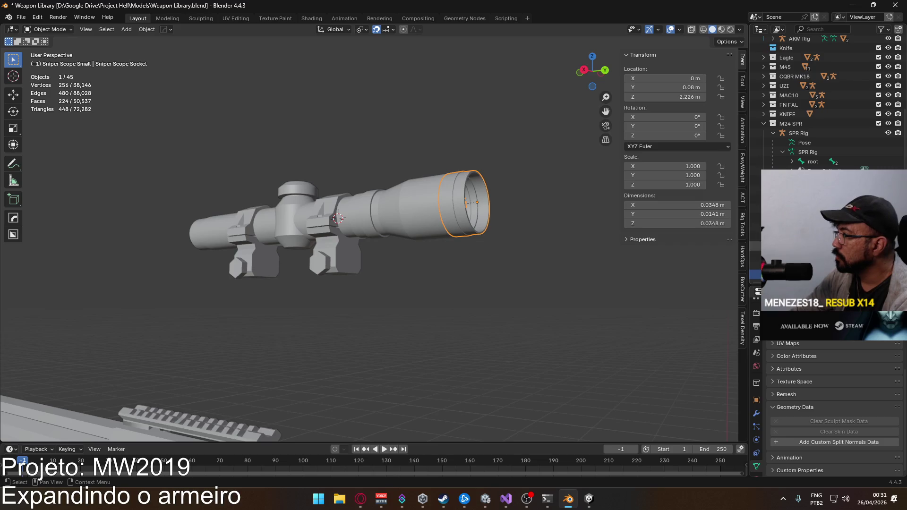
{"action": "left_click", "coordinate": [500, 175], "text": "shift"}
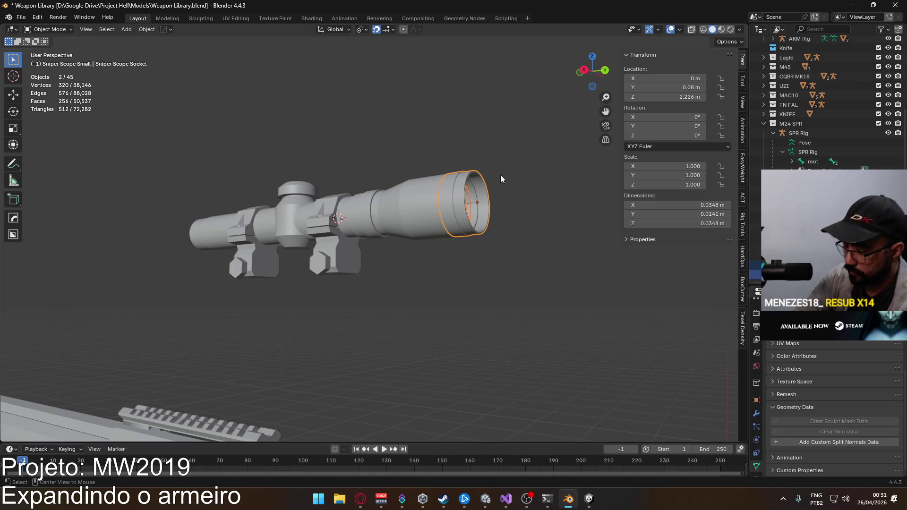
{"action": "key", "text": "alt+p"}
{"action": "left_click", "coordinate": [497, 174]}
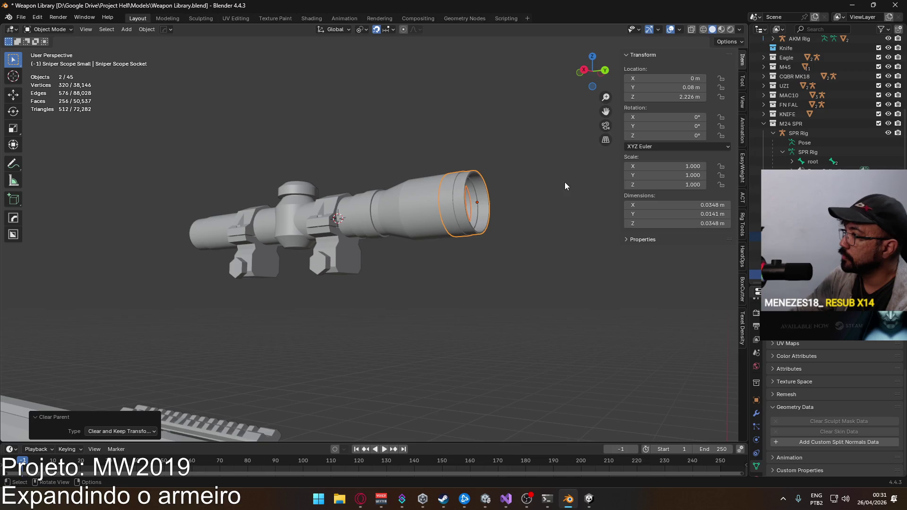
Unparent the Sniper Scope Stencil Mask, keeping its transformation
{"action": "left_click", "coordinate": [803, 246]}
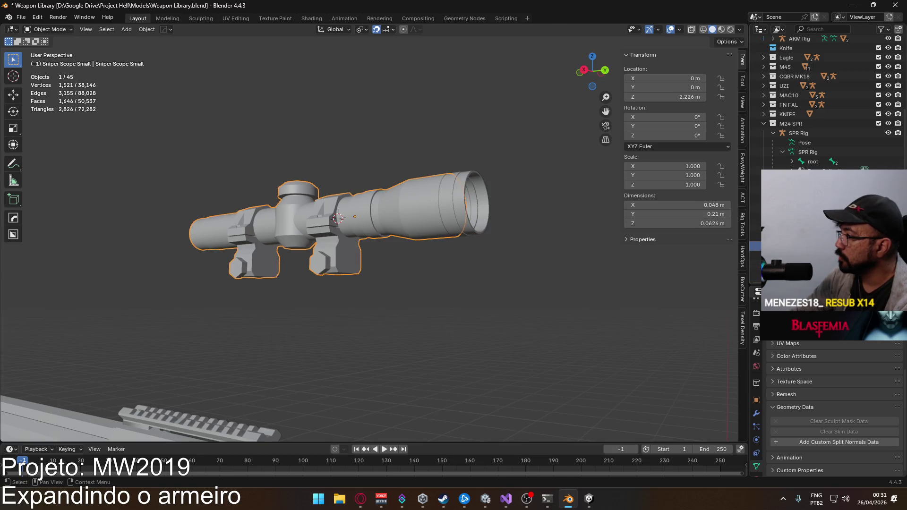
{"action": "scroll", "coordinate": [803, 142], "scroll_direction": "up", "scroll_amount": 2}
{"action": "left_click", "coordinate": [804, 255]}
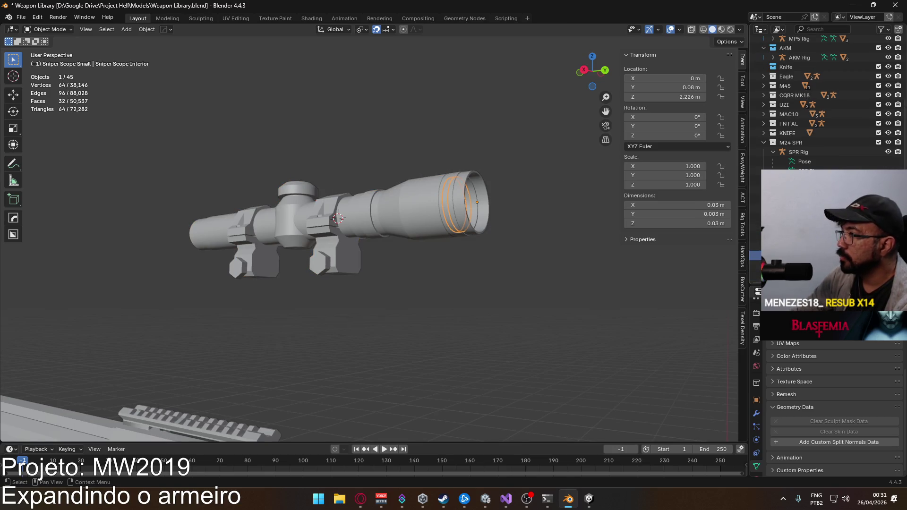
{"action": "left_click", "coordinate": [803, 265]}
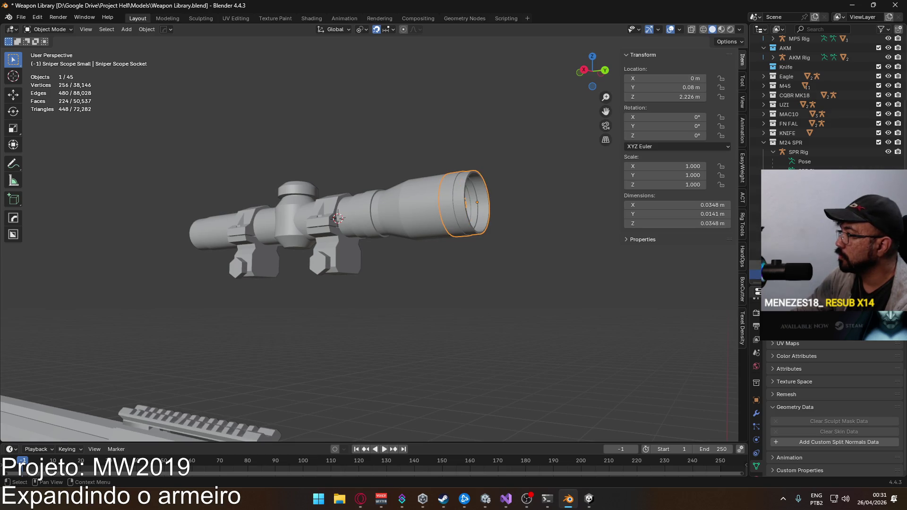
{"action": "scroll", "coordinate": [803, 265], "scroll_direction": "down", "scroll_amount": 5}
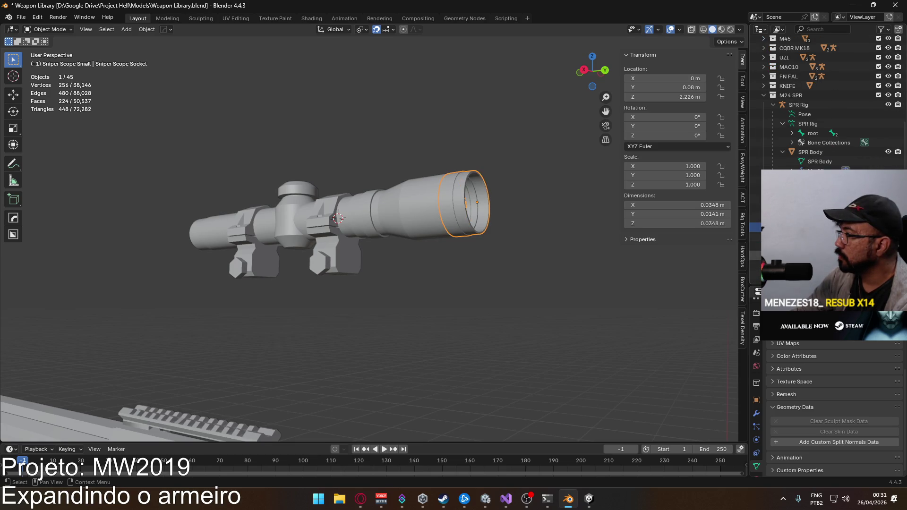
{"action": "scroll", "coordinate": [827, 102], "scroll_direction": "up", "scroll_amount": 2}
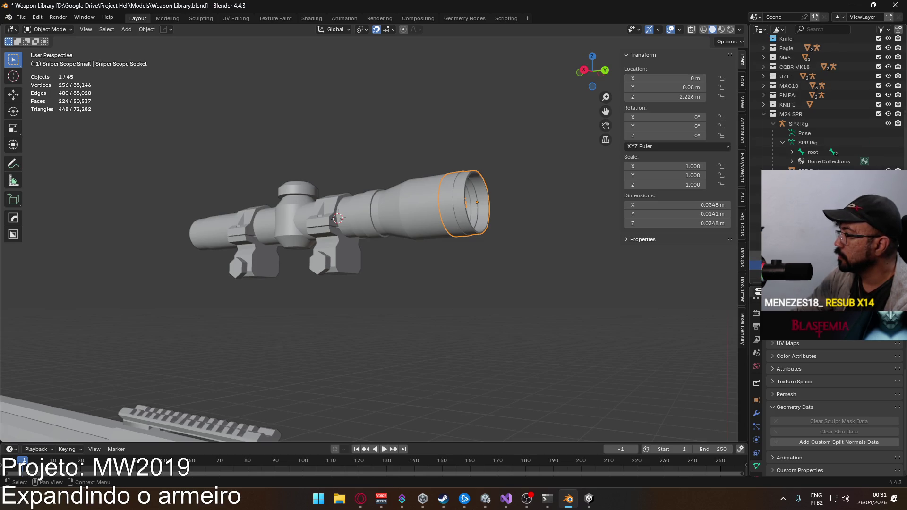
{"action": "scroll", "coordinate": [827, 101], "scroll_direction": "down", "scroll_amount": 4}
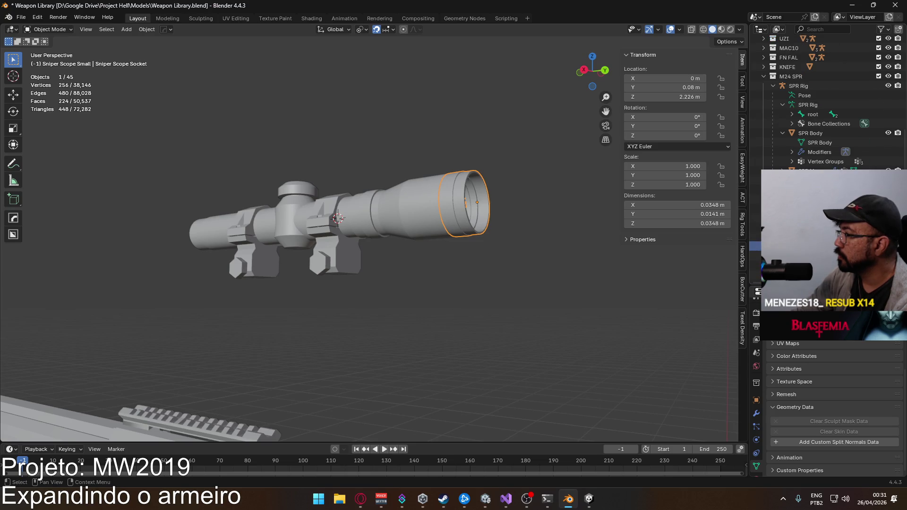
{"action": "left_click", "coordinate": [813, 275]}
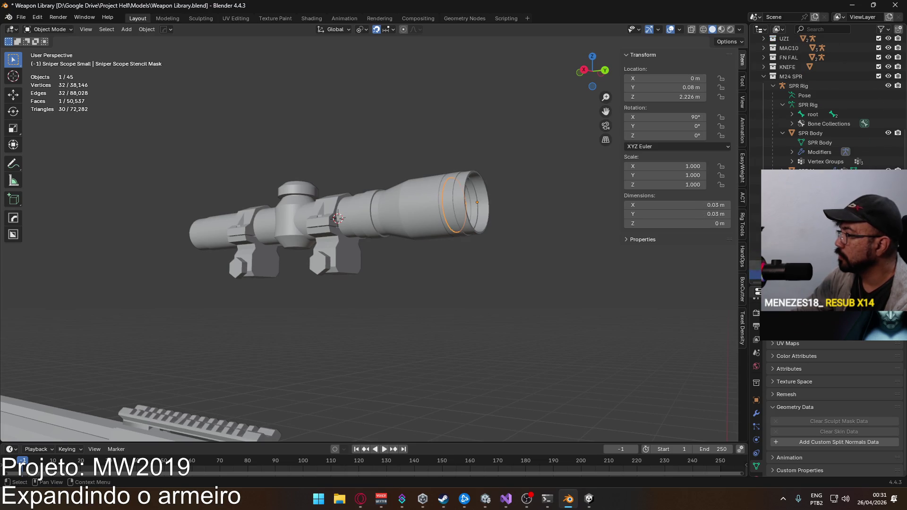
{"action": "key", "text": "alt+p"}
{"action": "left_click", "coordinate": [499, 190]}
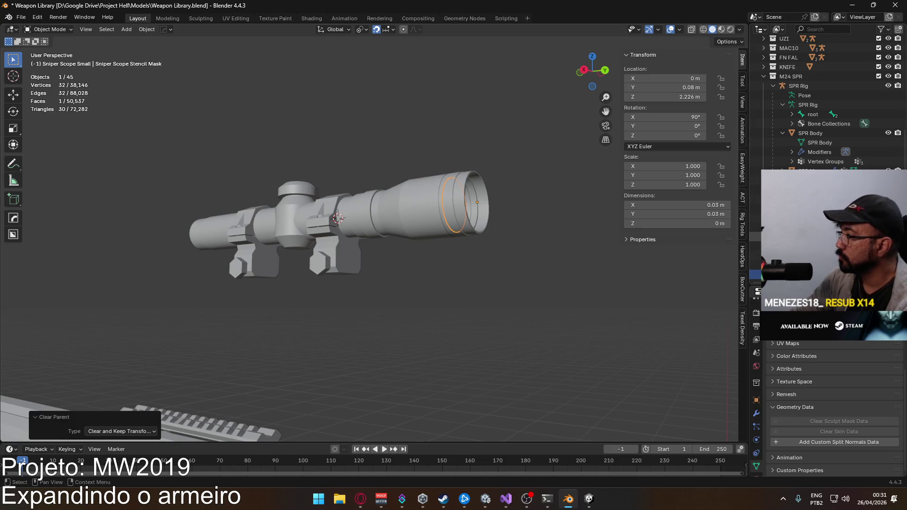
Apply rotation and scale to all four scope parts, then show the add-on's import/export tools
{"action": "left_click", "coordinate": [804, 218], "text": "ctrl"}
{"action": "left_click", "coordinate": [803, 245], "text": "ctrl"}
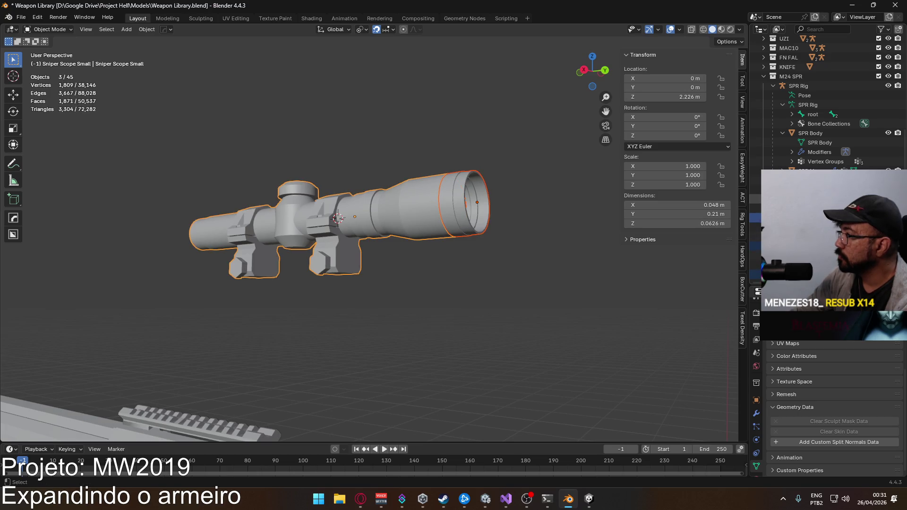
{"action": "left_click", "coordinate": [804, 189], "text": "ctrl"}
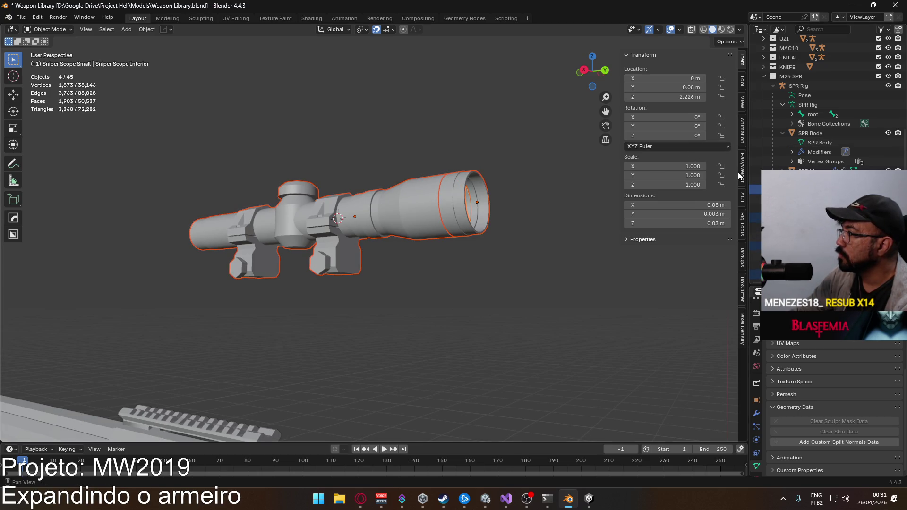
{"action": "key", "text": "ctrl+a"}
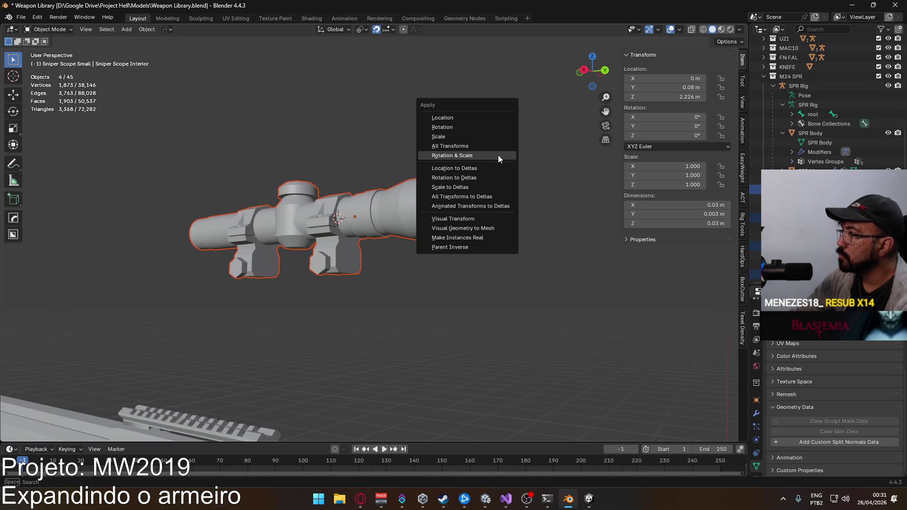
{"action": "left_click", "coordinate": [498, 155]}
{"action": "left_click", "coordinate": [803, 189]}
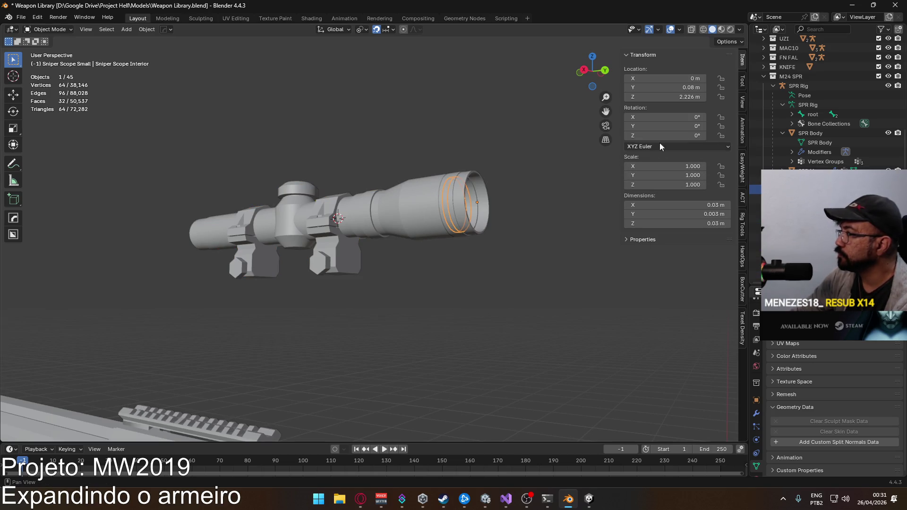
{"action": "left_click", "coordinate": [742, 198]}
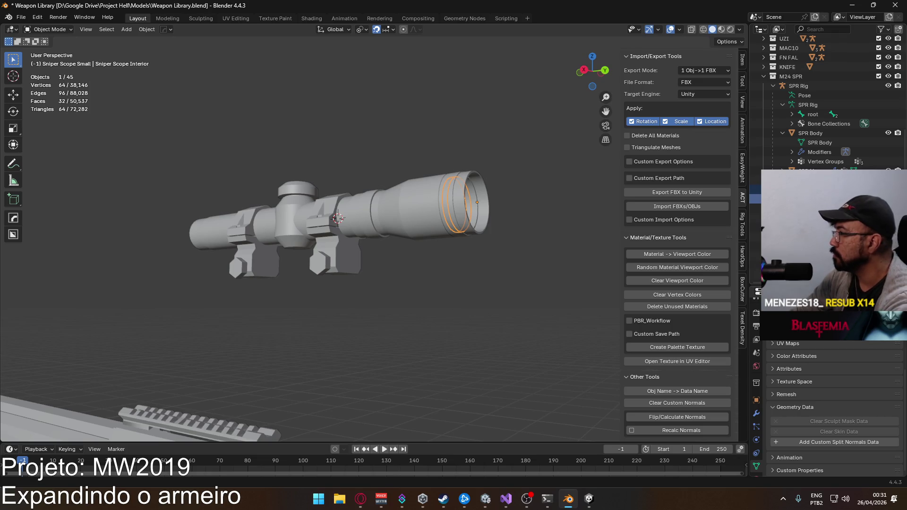
Parent Socket and Stencil Mask to Sniper Scope Small with Object (Keep Transform), saving before and after
{"action": "key", "text": "ctrl+s"}
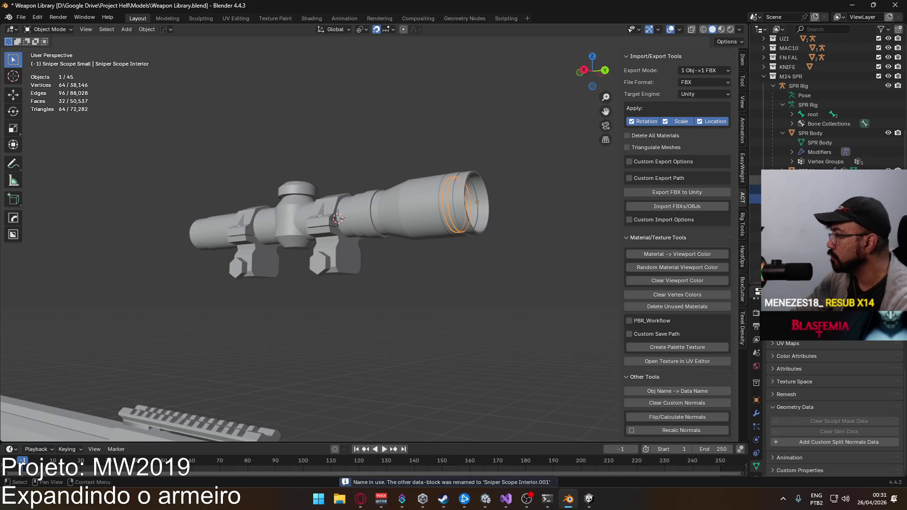
{"action": "left_click", "coordinate": [470, 184]}
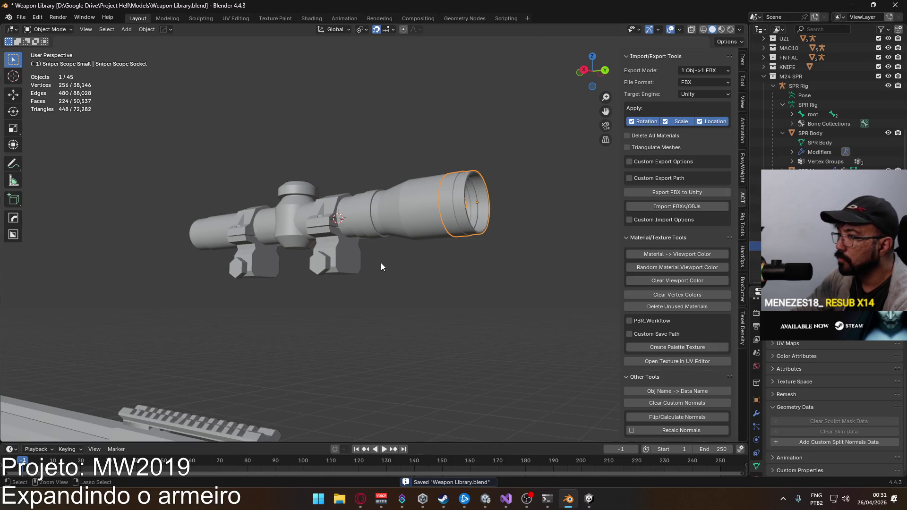
{"action": "left_click", "coordinate": [803, 275], "text": "ctrl"}
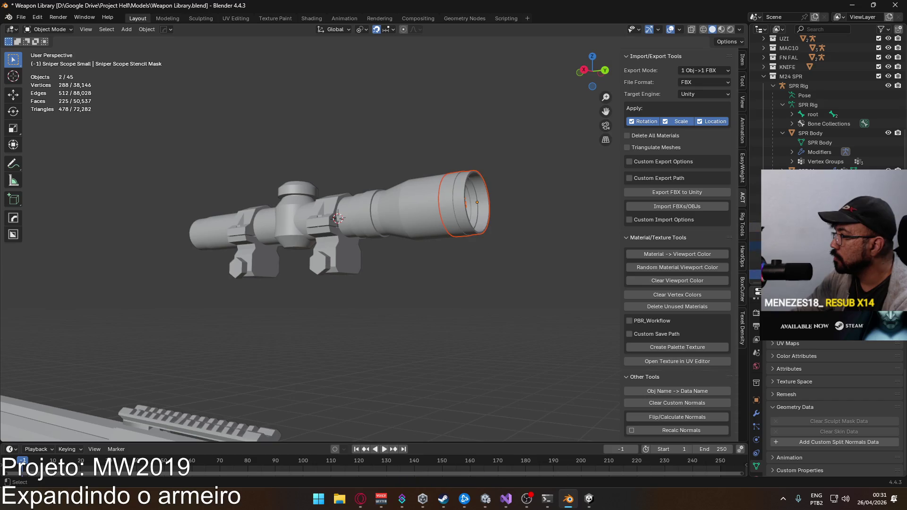
{"action": "left_click", "coordinate": [803, 218], "text": "ctrl"}
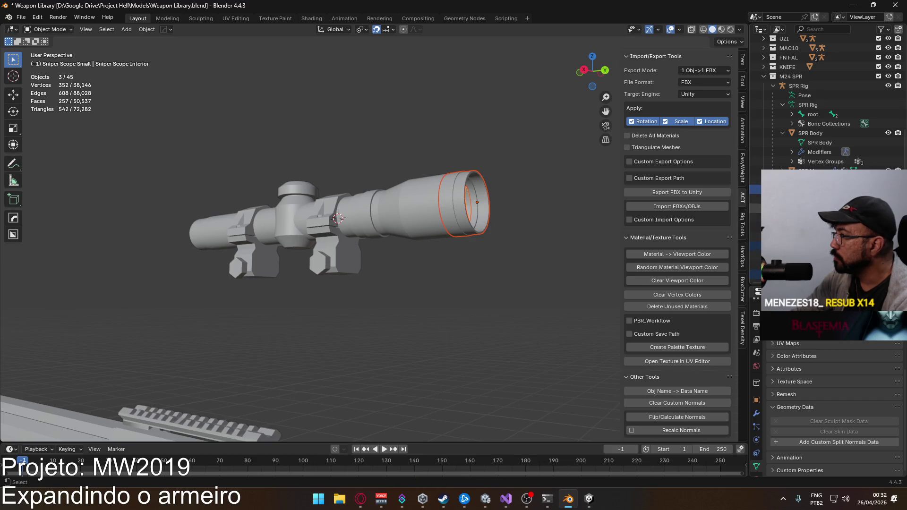
{"action": "key", "text": "ctrl+p"}
{"action": "left_click", "coordinate": [422, 175]}
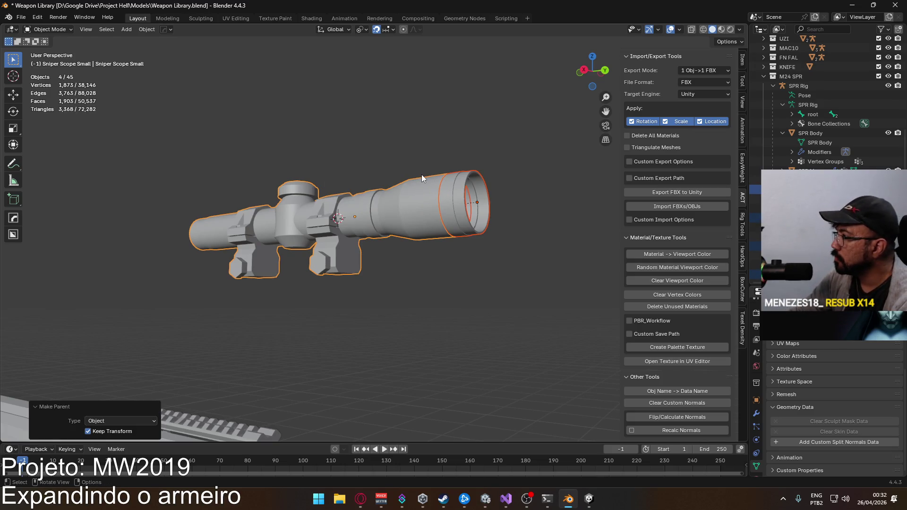
{"action": "left_click", "coordinate": [375, 195]}
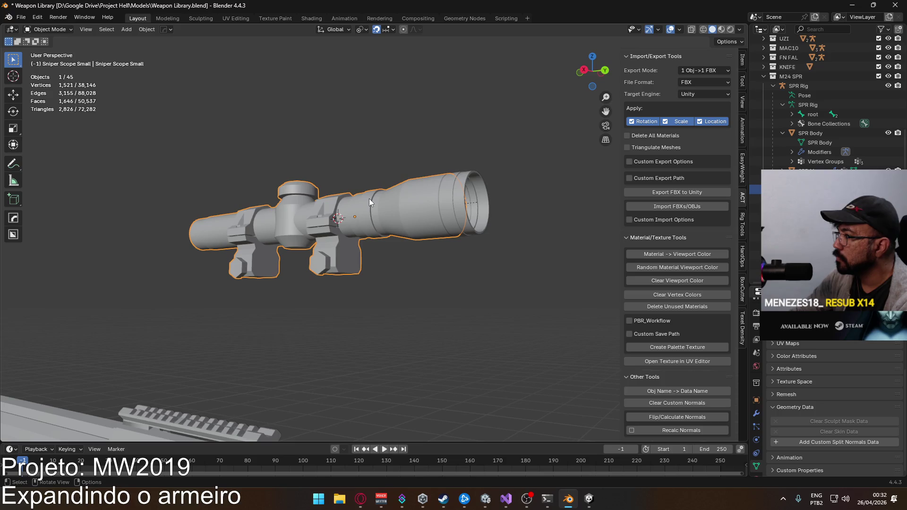
{"action": "scroll", "coordinate": [804, 104], "scroll_direction": "up", "scroll_amount": 5}
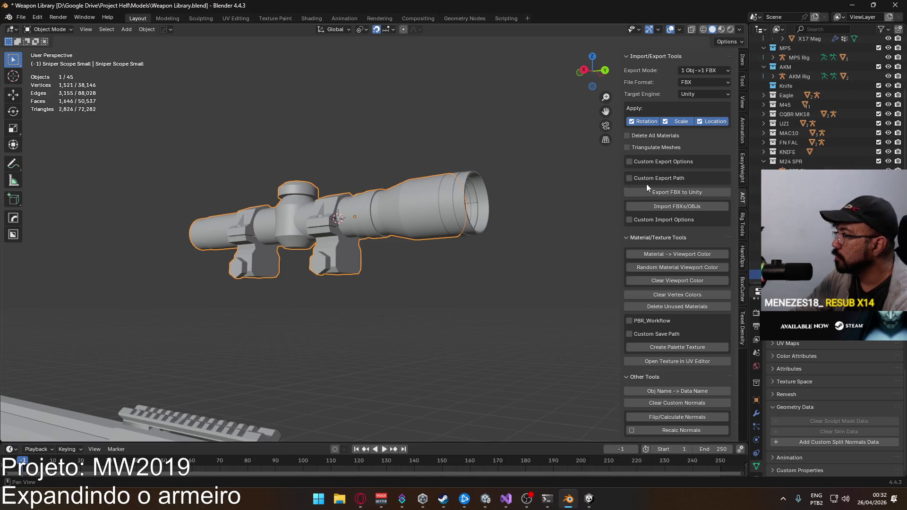
{"action": "key", "text": "ctrl+s"}
In the right orthographic view, move the scope down 2.2 m along Z with 'gz-2.2'
{"action": "scroll", "coordinate": [268, 168], "scroll_direction": "down", "scroll_amount": 4}
{"action": "scroll", "coordinate": [284, 175], "scroll_direction": "down", "scroll_amount": 5}
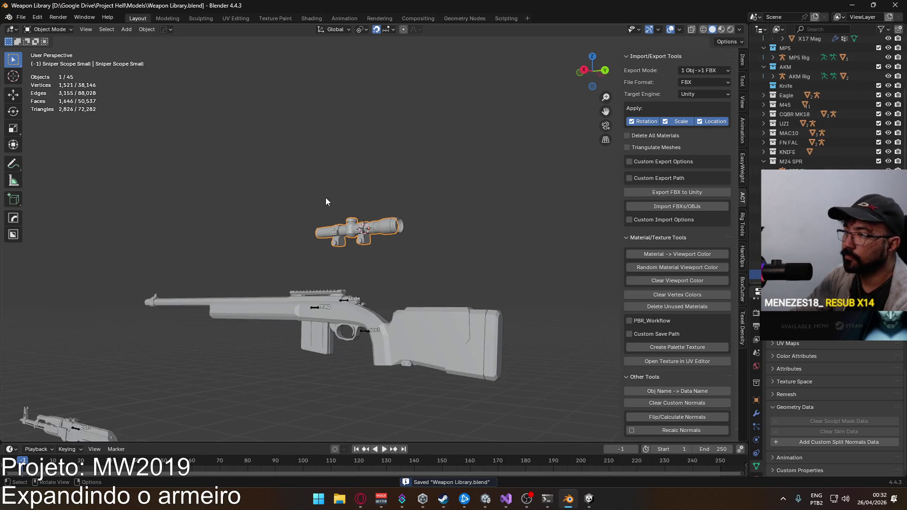
{"action": "key", "text": "KP_3"}
{"action": "scroll", "coordinate": [383, 208], "scroll_direction": "up", "scroll_amount": 1}
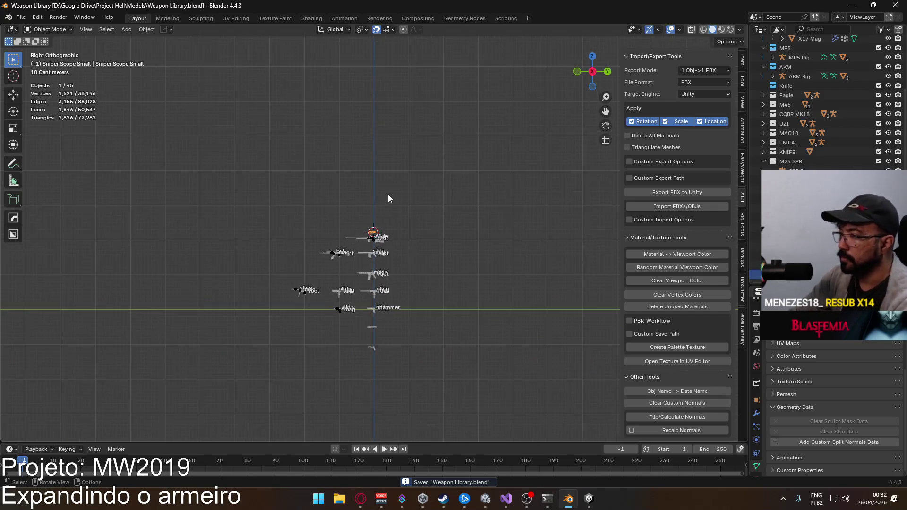
{"action": "type", "text": "gz-2.2"}
{"action": "key", "text": "Return"}
Apply the scope's location, then lift it 0.2 m above the origin
{"action": "scroll", "coordinate": [380, 240], "scroll_direction": "up", "scroll_amount": 10}
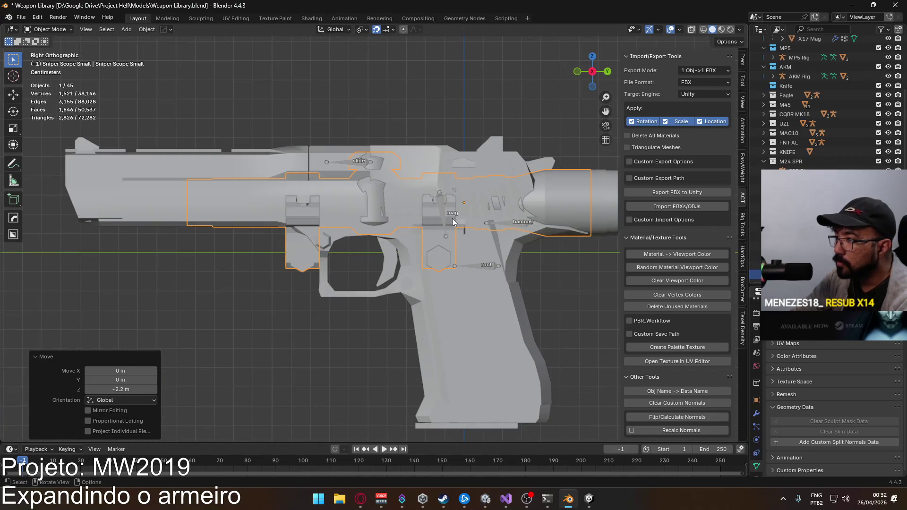
{"action": "scroll", "coordinate": [303, 266], "scroll_direction": "up", "scroll_amount": 10}
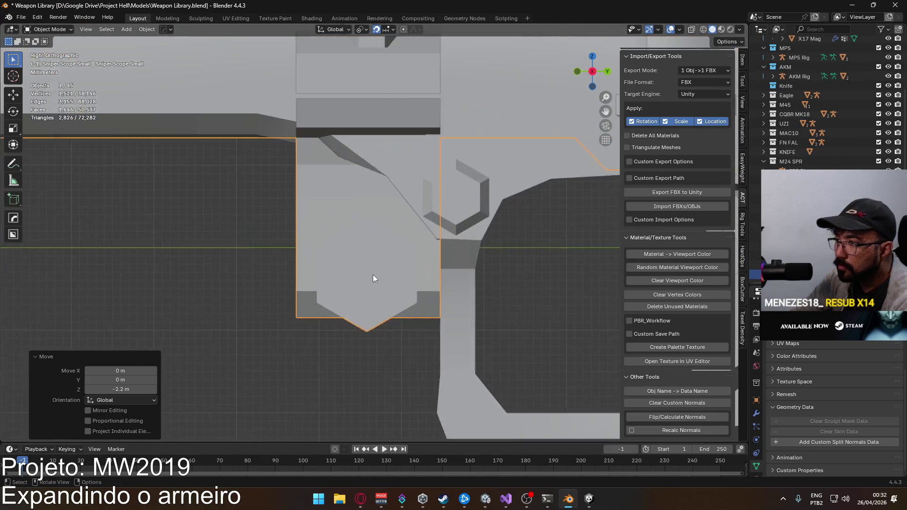
{"action": "scroll", "coordinate": [379, 272], "scroll_direction": "down", "scroll_amount": 10}
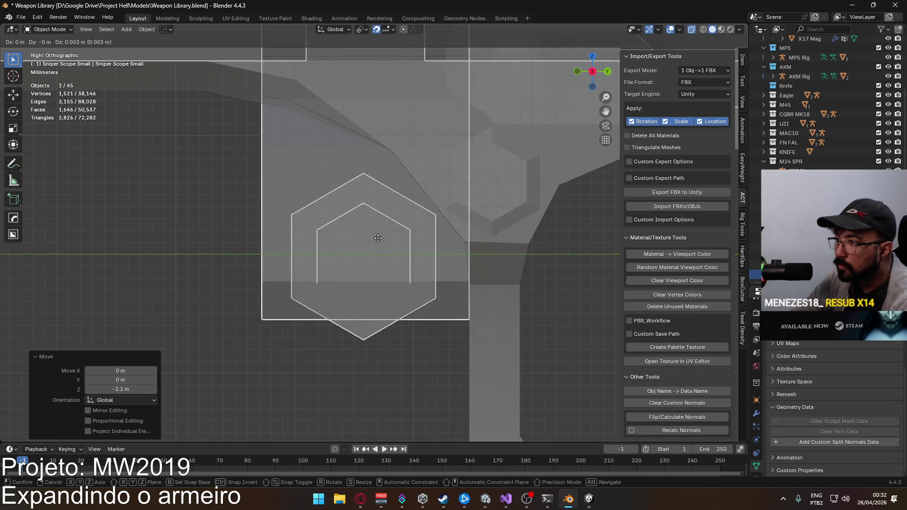
{"action": "scroll", "coordinate": [411, 236], "scroll_direction": "down", "scroll_amount": 3}
{"action": "scroll", "coordinate": [473, 229], "scroll_direction": "up", "scroll_amount": 2}
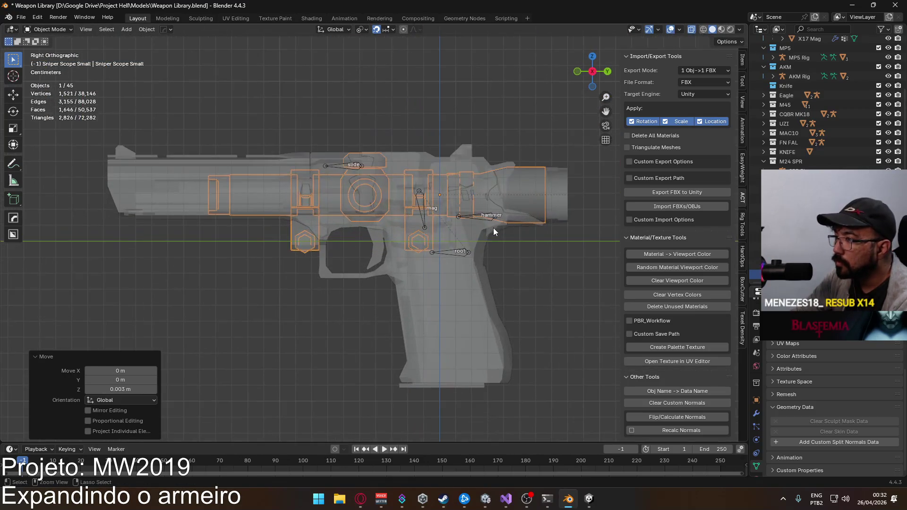
{"action": "key", "text": "ctrl+a"}
{"action": "left_click", "coordinate": [482, 191]}
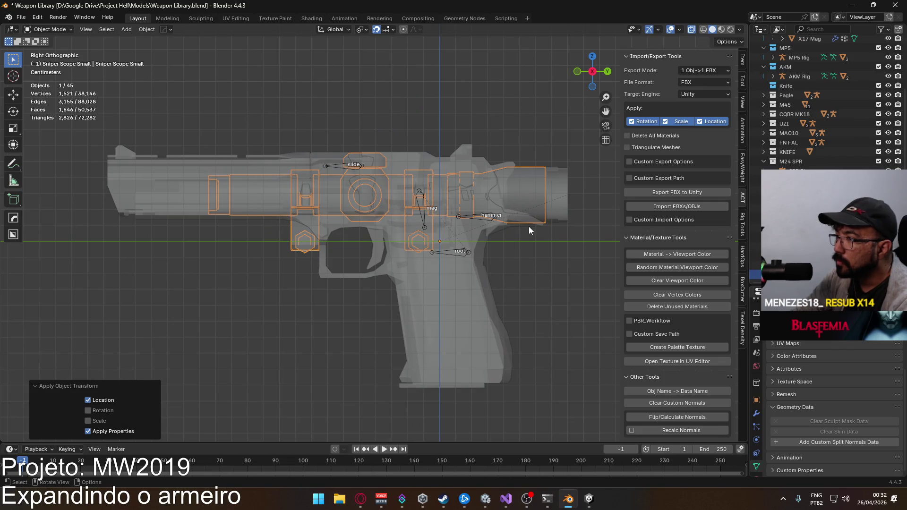
{"action": "scroll", "coordinate": [528, 231], "scroll_direction": "down", "scroll_amount": 10}
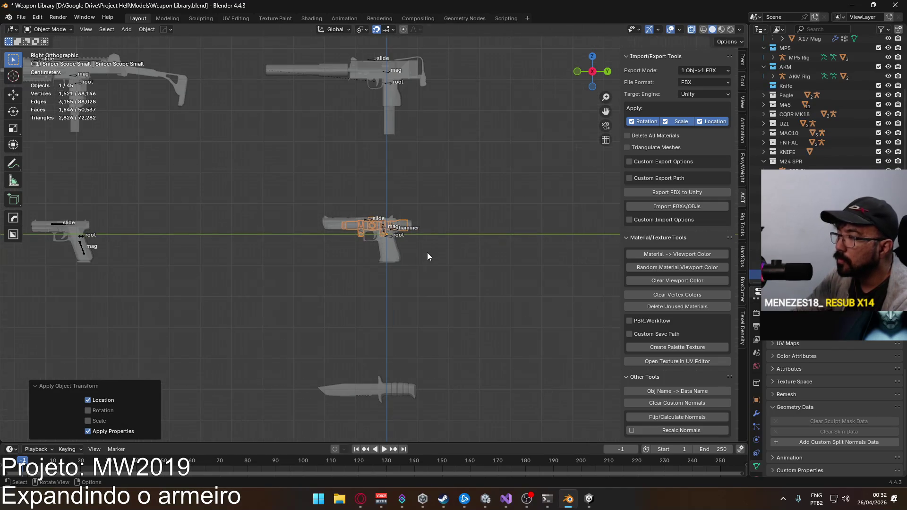
{"action": "key", "text": "g"}
{"action": "left_click", "coordinate": [426, 253]}
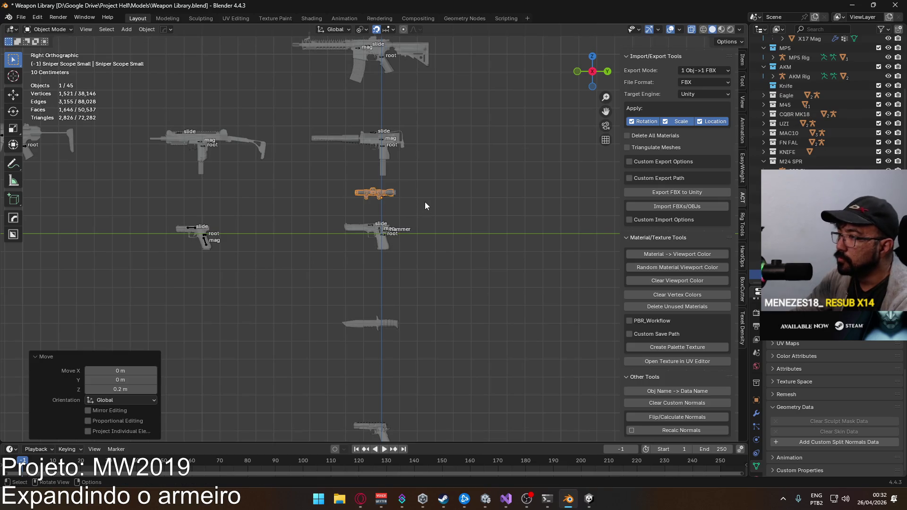
Start an FBX export from the File > Export menu
{"action": "left_click", "coordinate": [21, 17]}
{"action": "mouse_move", "coordinate": [75, 161]}
{"action": "left_click", "coordinate": [191, 243]}
Export with the Unity preset over 'Attachment Sniper Scope Small.fbx' in the Models folder
{"action": "left_click", "coordinate": [655, 157]}
{"action": "left_click", "coordinate": [644, 181]}
{"action": "scroll", "coordinate": [293, 330], "scroll_direction": "down", "scroll_amount": 5}
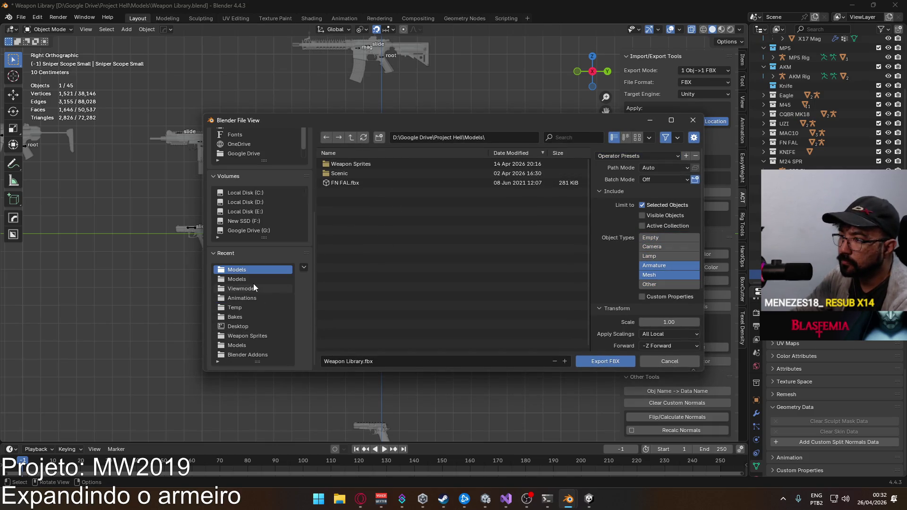
{"action": "left_click", "coordinate": [253, 280]}
{"action": "double_click", "coordinate": [411, 194]}
{"action": "mouse_move", "coordinate": [411, 195]}
{"action": "left_mouse_down"}
{"action": "mouse_move", "coordinate": [423, 245]}
{"action": "mouse_move", "coordinate": [407, 270]}
{"action": "mouse_move", "coordinate": [402, 258]}
{"action": "mouse_move", "coordinate": [413, 273]}
{"action": "left_mouse_up"}
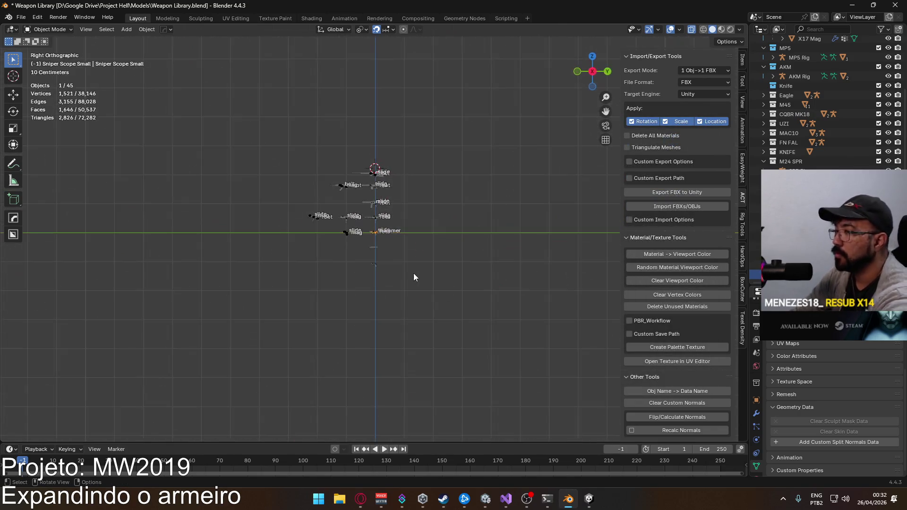
Raise the scope 2.2 m back above the rifle, frame it, and switch to Unity
{"action": "key", "text": "g"}
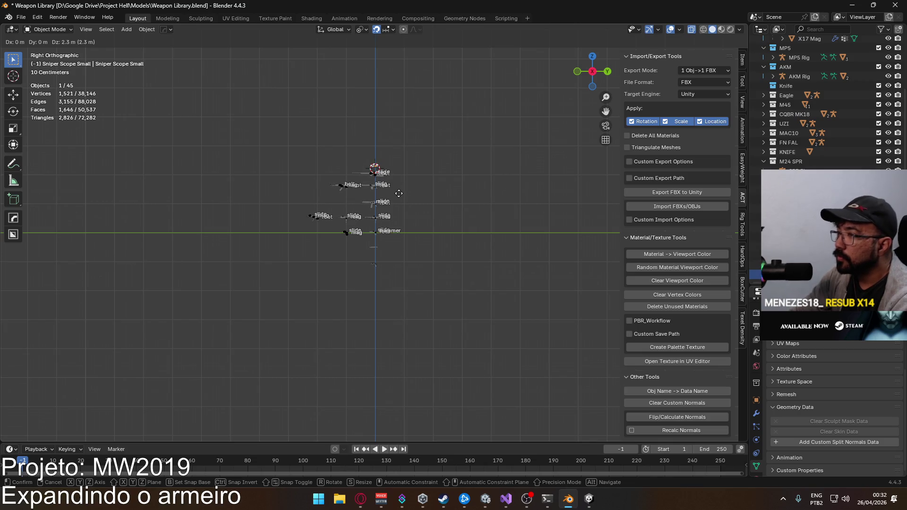
{"action": "left_click", "coordinate": [398, 197]}
{"action": "key", "text": "KP_Decimal"}
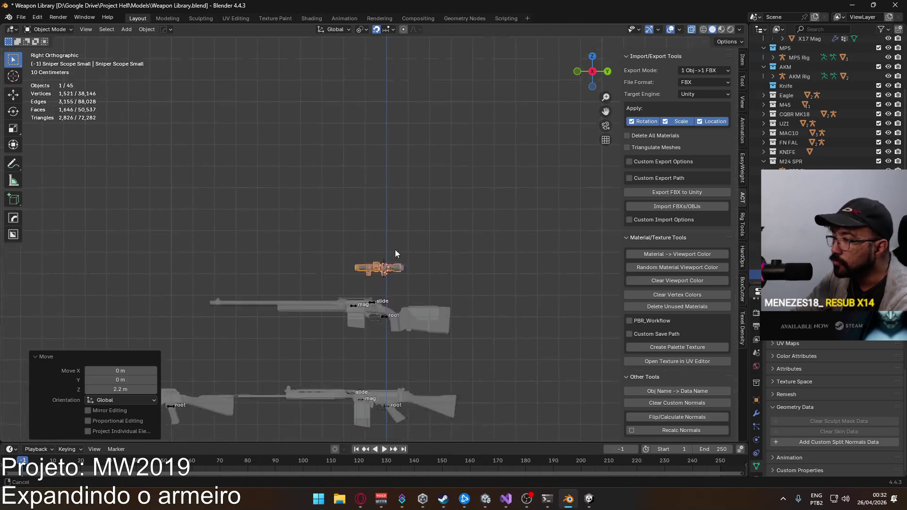
{"action": "key", "text": "g"}
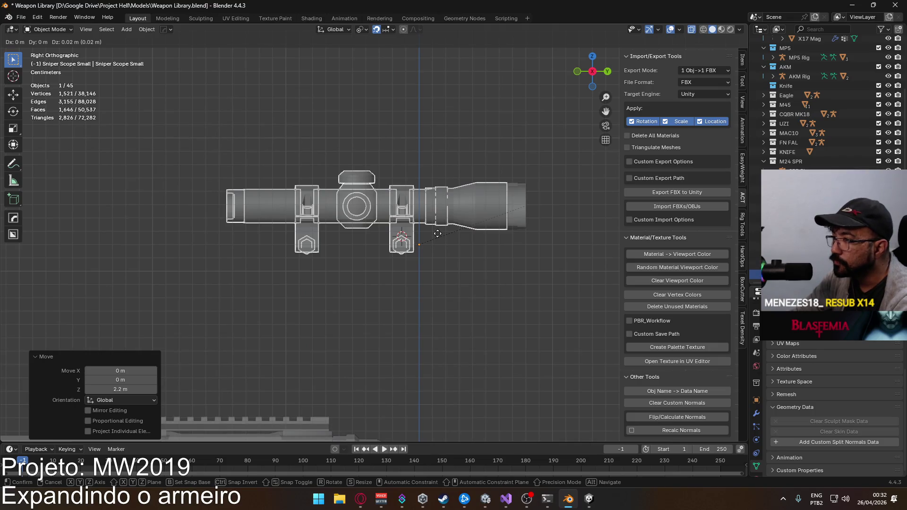
{"action": "key", "text": "Escape"}
{"action": "scroll", "coordinate": [436, 264], "scroll_direction": "down", "scroll_amount": 3}
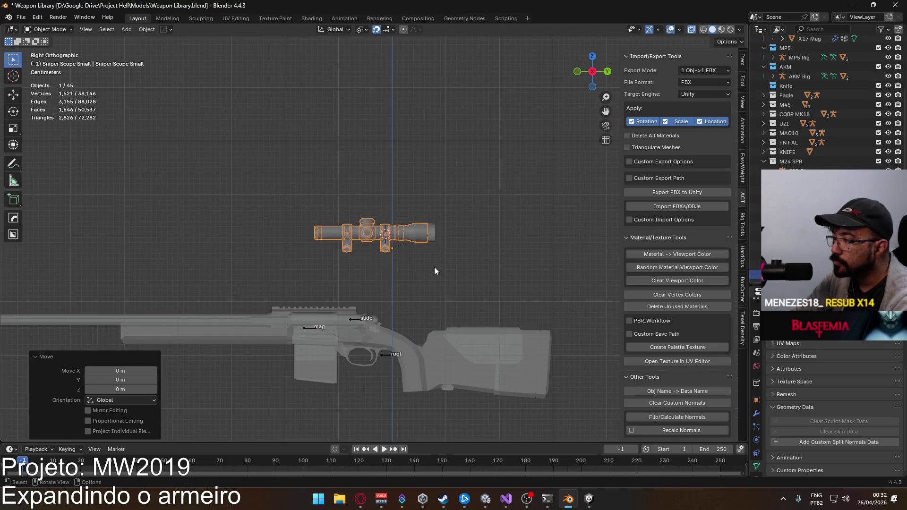
{"action": "key", "text": "alt+Tab"}
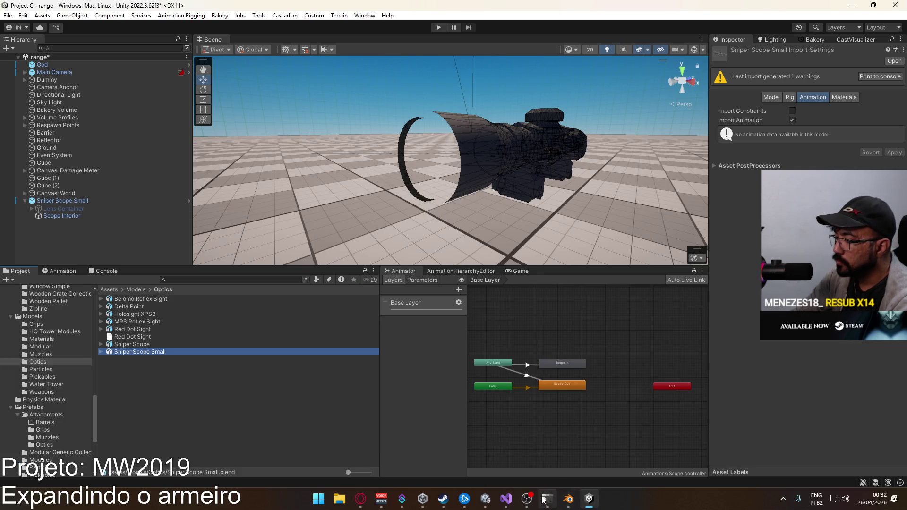
Review the old Attachment Sniper Scope Small's prefab overrides, then delete it from the scene
{"action": "left_click", "coordinate": [485, 499]}
{"action": "left_click_drag", "start_coordinate": [472, 187], "coordinate": [611, 166]}
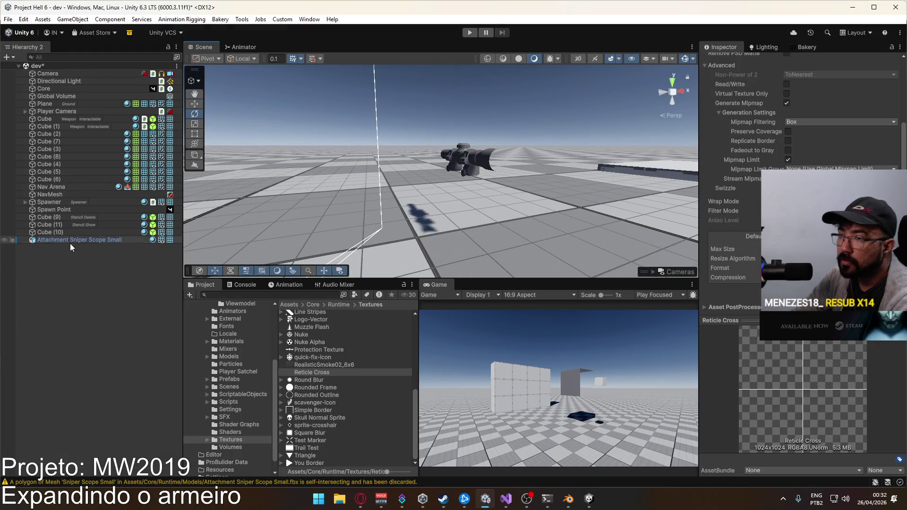
{"action": "left_click", "coordinate": [34, 242]}
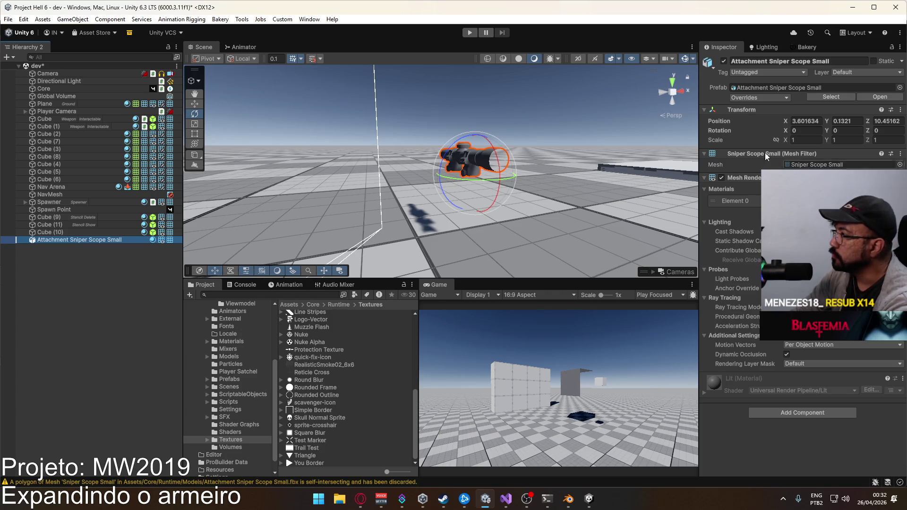
{"action": "left_click", "coordinate": [778, 97]}
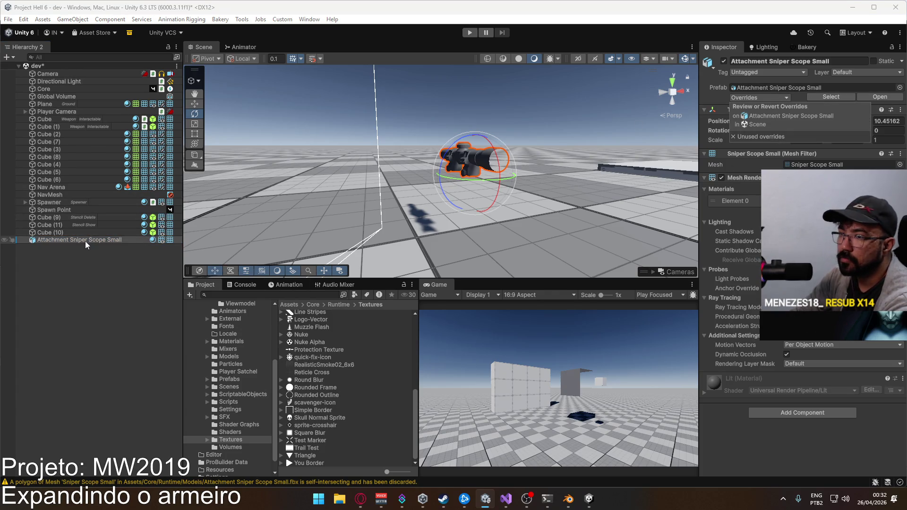
{"action": "key", "text": "Escape"}
{"action": "key", "text": "Delete"}
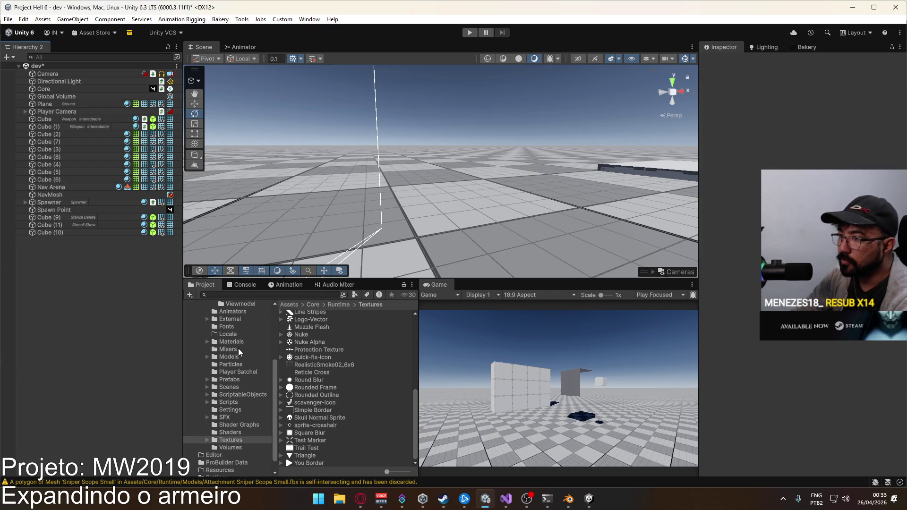
Place the new scope model from the Models folder into the scene at Y 0.134
{"action": "left_click", "coordinate": [229, 356]}
{"action": "mouse_move", "coordinate": [344, 338]}
{"action": "left_mouse_down"}
{"action": "mouse_move", "coordinate": [475, 203]}
{"action": "mouse_move", "coordinate": [489, 212]}
{"action": "left_mouse_up"}
{"action": "key", "text": "w"}
{"action": "key", "text": "f"}
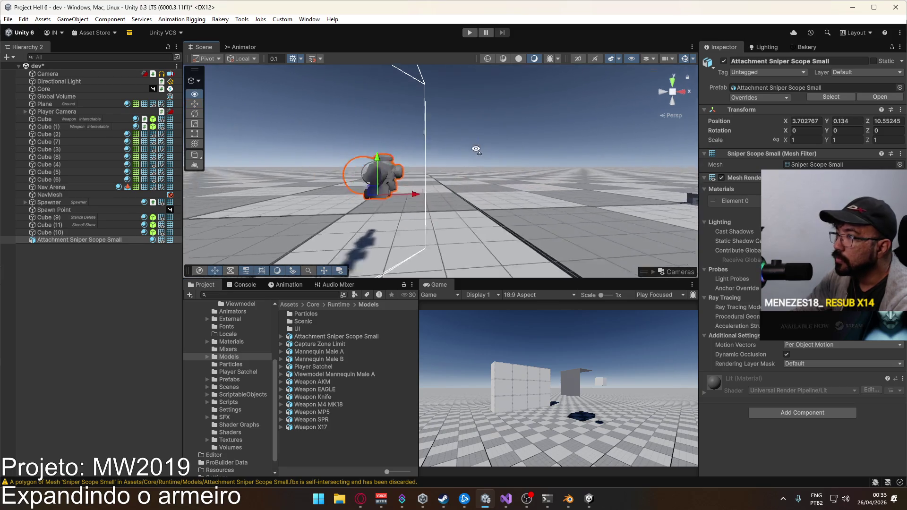
Reselect the Attachment Sniper Scope Small, delete it from the dev scene, and switch windows
{"action": "left_click", "coordinate": [28, 240]}
{"action": "left_click", "coordinate": [41, 251]}
{"action": "left_click", "coordinate": [59, 242]}
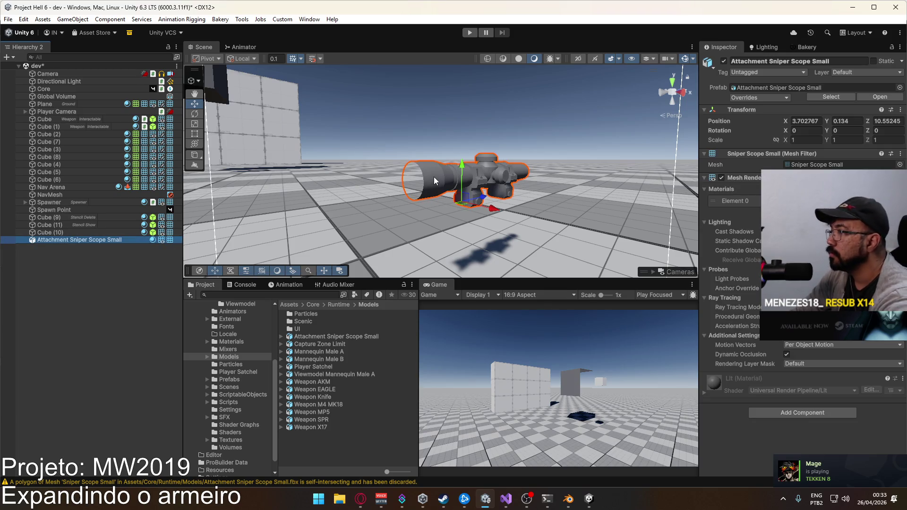
{"action": "key", "text": "Delete"}
{"action": "key", "text": "alt+Tab"}
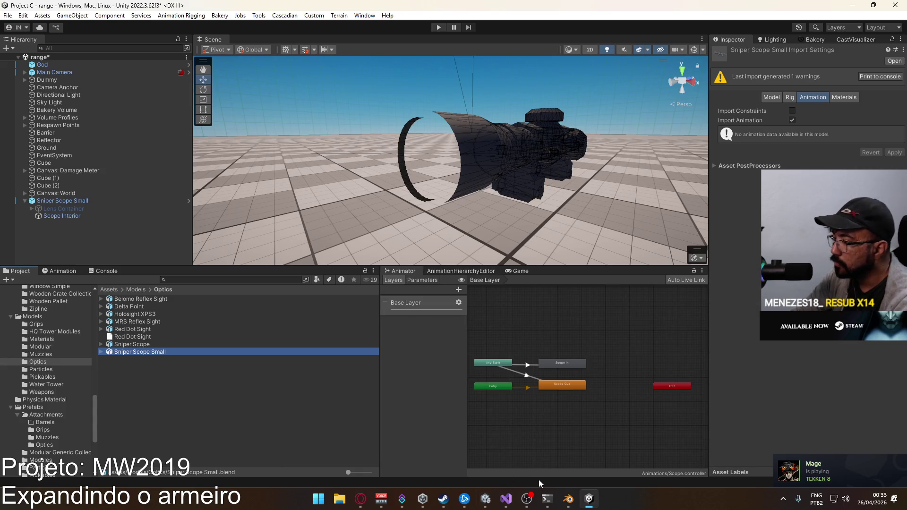
{"action": "left_click", "coordinate": [568, 500]}
Move the scope 2.2 m straight down along Z to the origin in Blender
{"action": "scroll", "coordinate": [431, 270], "scroll_direction": "up", "scroll_amount": 3}
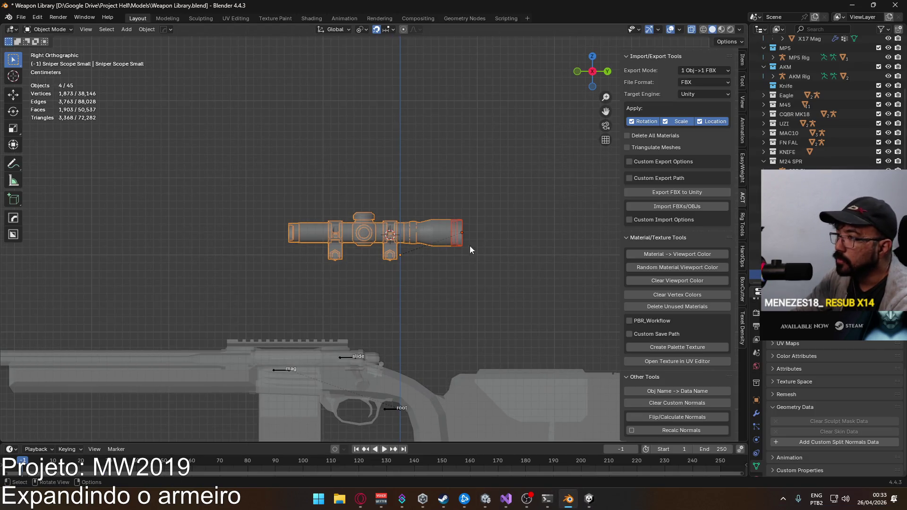
{"action": "scroll", "coordinate": [342, 214], "scroll_direction": "down", "scroll_amount": 6}
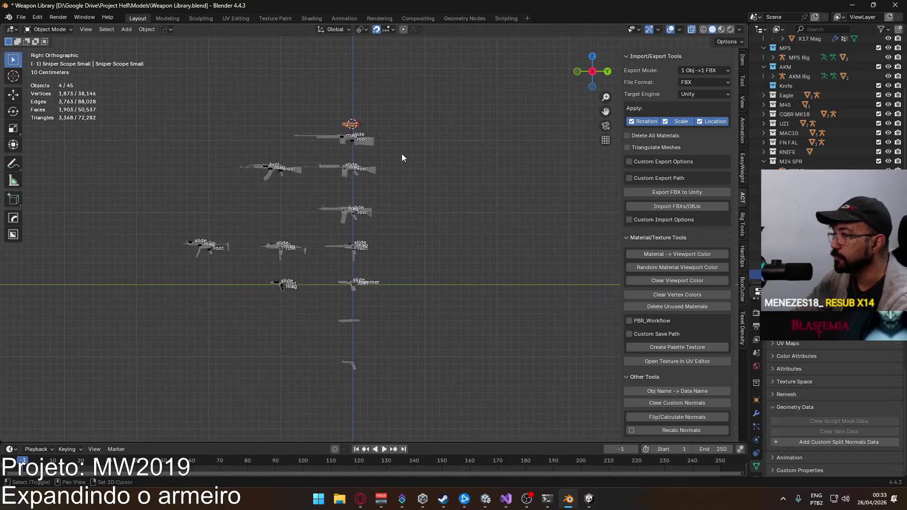
{"action": "key", "text": "g"}
{"action": "key", "text": "z"}
{"action": "left_click", "coordinate": [397, 315]}
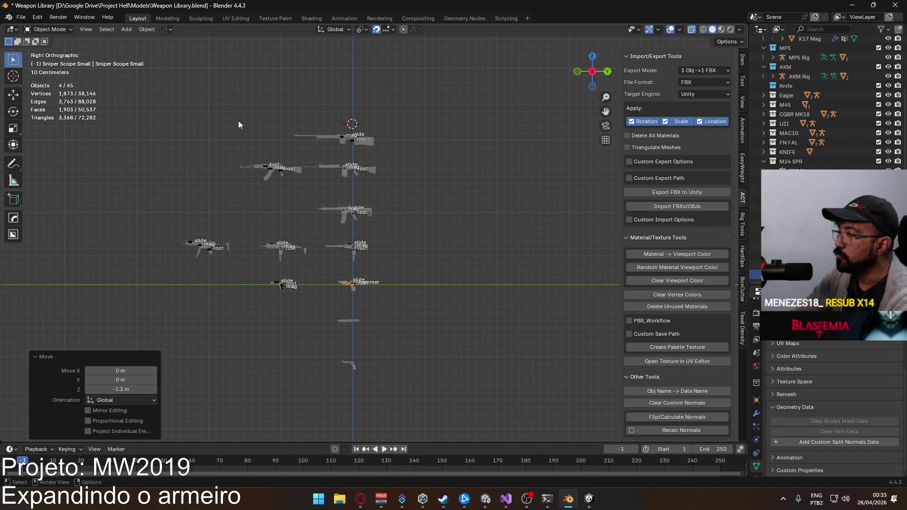
Export the scope as FBX, overwriting the existing Sniper Scope Small file
{"action": "left_click", "coordinate": [21, 17]}
{"action": "mouse_move", "coordinate": [69, 160]}
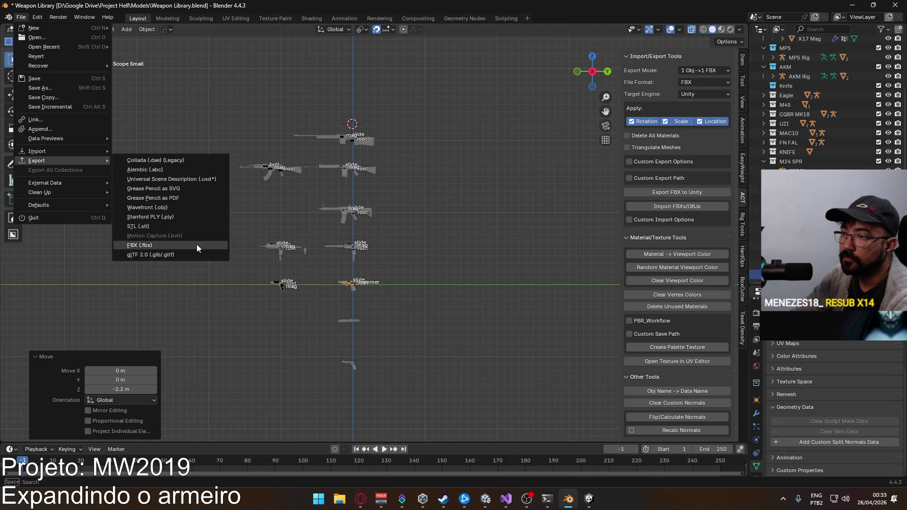
{"action": "left_click", "coordinate": [197, 244]}
{"action": "double_click", "coordinate": [377, 189]}
{"action": "scroll", "coordinate": [383, 256], "scroll_direction": "down", "scroll_amount": 2}
Move the scope 2.2 m back up along Z to its original position
{"action": "key", "text": "g"}
{"action": "key", "text": "z"}
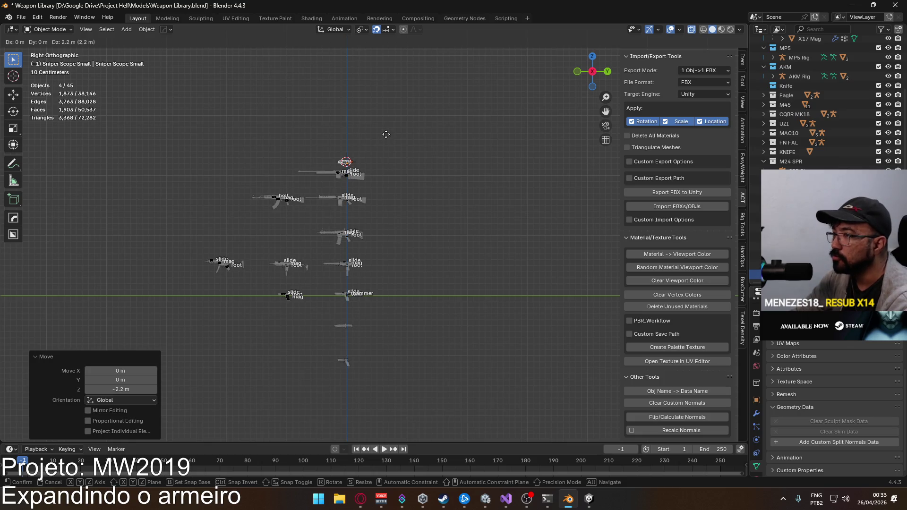
{"action": "left_click", "coordinate": [386, 135]}
{"action": "scroll", "coordinate": [373, 227], "scroll_direction": "up", "scroll_amount": 4}
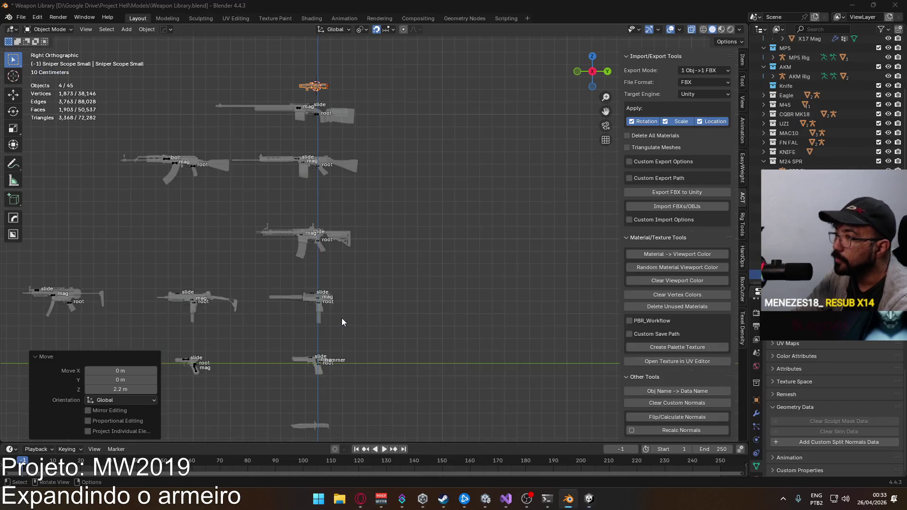
Drag the updated scope model into the Unity scene and frame it
{"action": "key", "text": "alt+Tab"}
{"action": "left_click_drag", "start_coordinate": [339, 338], "coordinate": [492, 220]}
{"action": "key", "text": "f"}
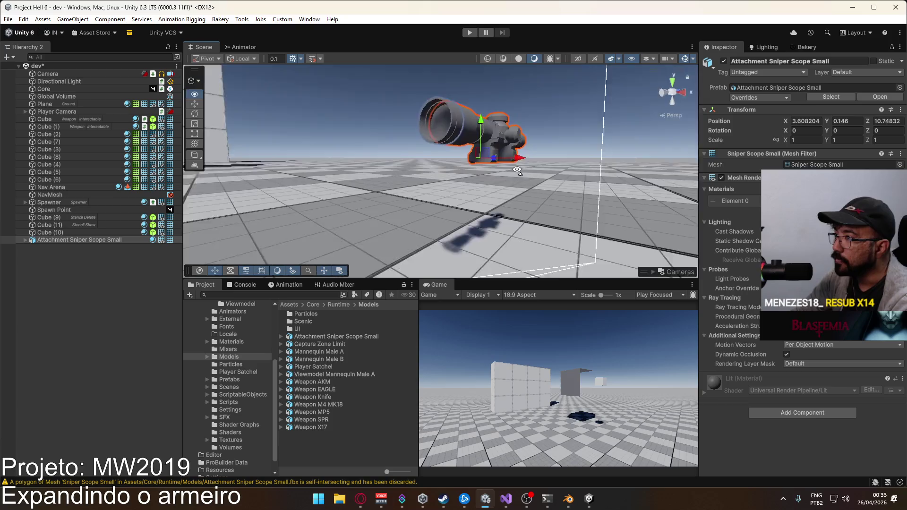
Assign the Stencil Mask material to Element 0 of the Sniper Scope Stencil Mask part
{"action": "left_click", "coordinate": [27, 245]}
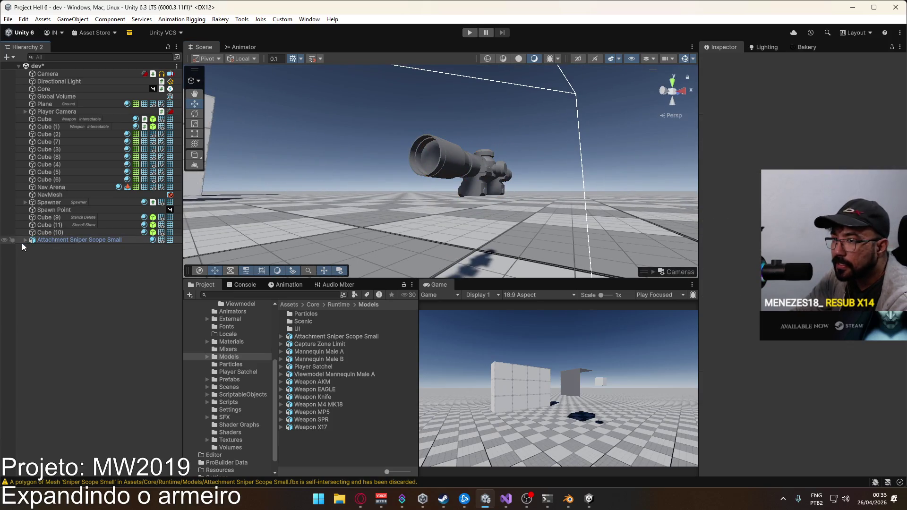
{"action": "left_click", "coordinate": [26, 241]}
{"action": "left_click", "coordinate": [71, 262]}
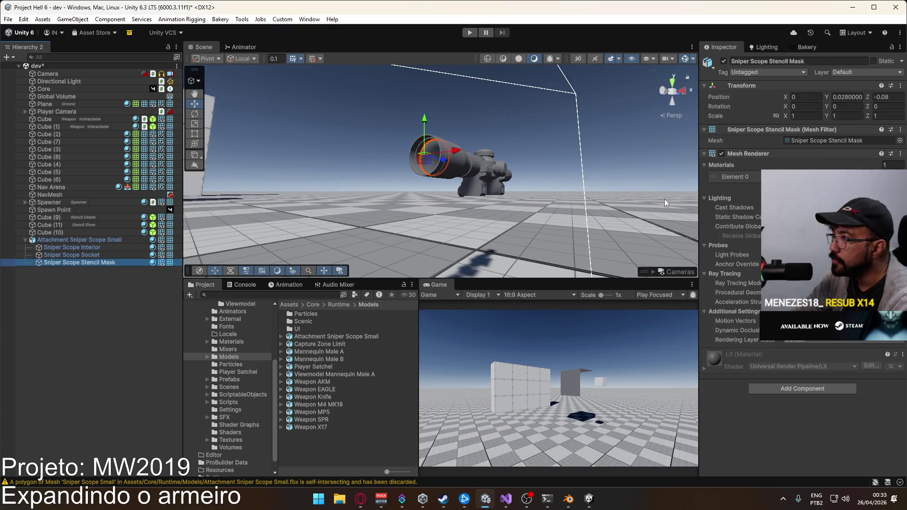
{"action": "left_click", "coordinate": [900, 177]}
{"action": "type", "text": "ste"}
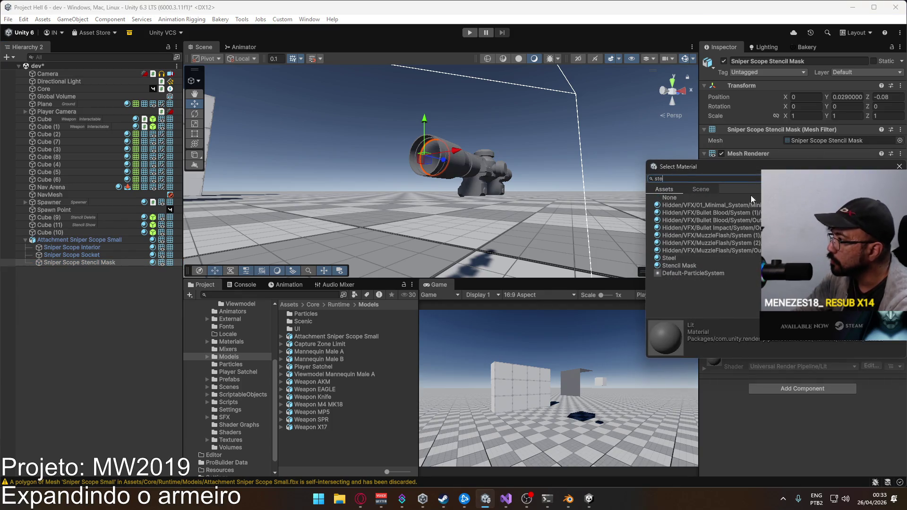
{"action": "double_click", "coordinate": [681, 264]}
{"action": "left_click_drag", "start_coordinate": [501, 198], "coordinate": [452, 192]}
Put only the parent Attachment Sniper Scope Small on the Stencil Delete layer, not its children
{"action": "left_click", "coordinate": [479, 153]}
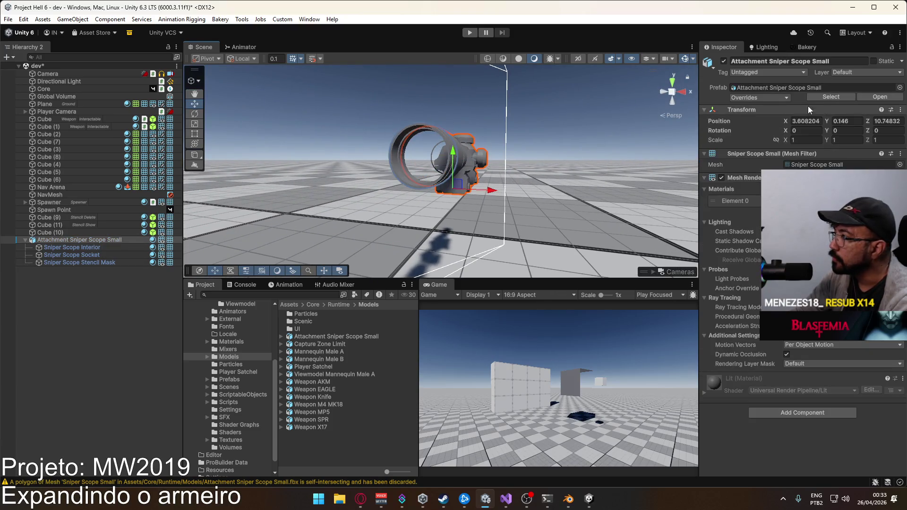
{"action": "left_click", "coordinate": [867, 72]}
{"action": "left_click", "coordinate": [846, 187]}
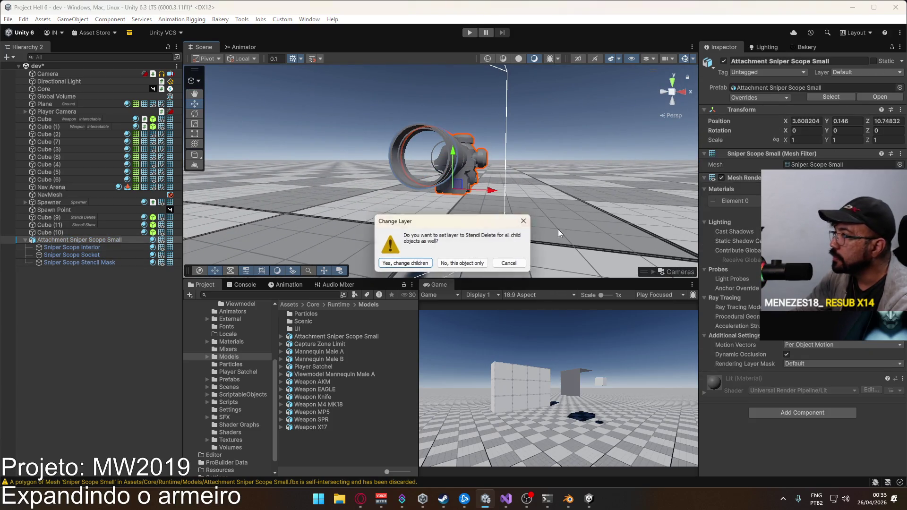
{"action": "left_click", "coordinate": [473, 268]}
Inspect the Sniper Scope Socket and Interior parts, then reselect and frame the parent scope
{"action": "mouse_move", "coordinate": [457, 201]}
{"action": "left_mouse_down"}
{"action": "mouse_move", "coordinate": [492, 232]}
{"action": "mouse_move", "coordinate": [499, 209]}
{"action": "left_mouse_up"}
{"action": "scroll", "coordinate": [500, 210], "scroll_direction": "down", "scroll_amount": 3}
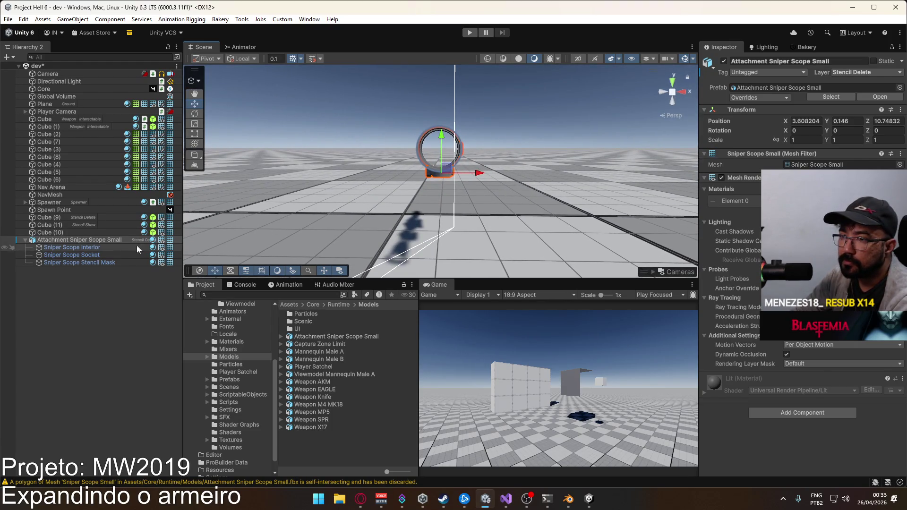
{"action": "left_click", "coordinate": [107, 257]}
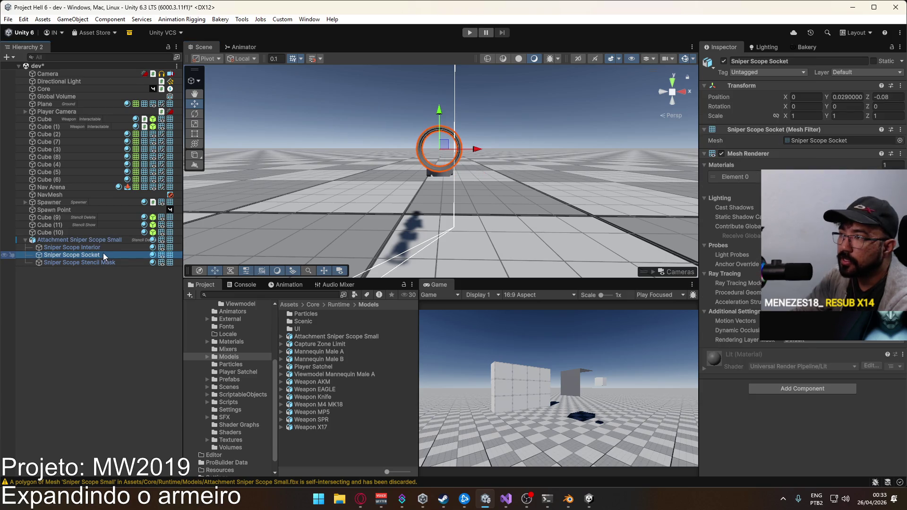
{"action": "left_click", "coordinate": [99, 251]}
{"action": "left_click", "coordinate": [96, 241]}
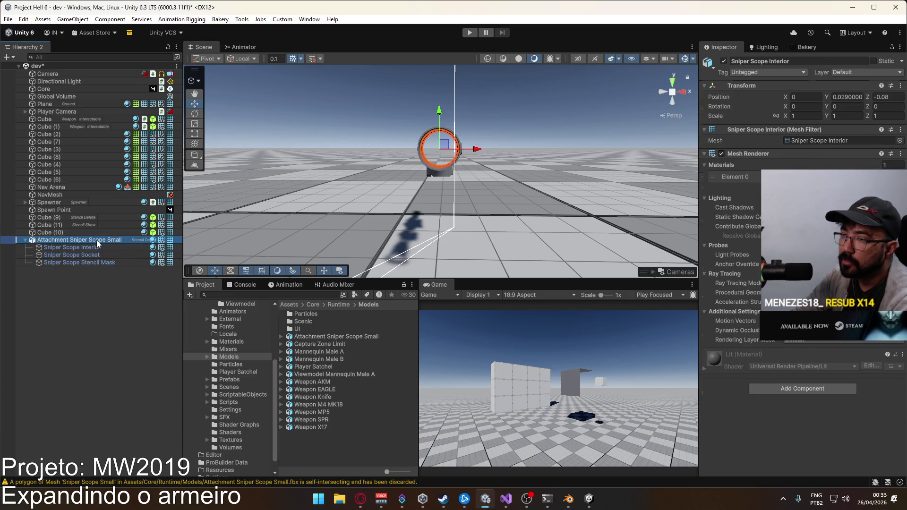
{"action": "key", "text": "f"}
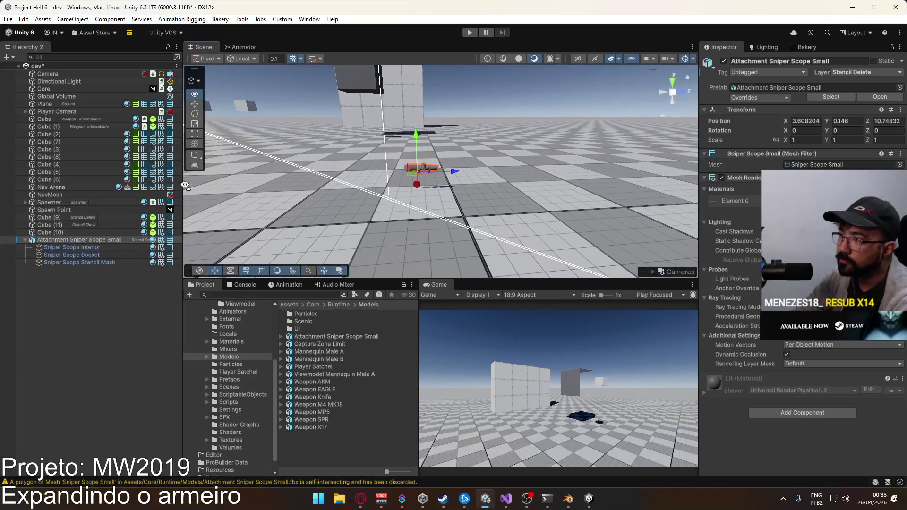
Save Attachment Sniper Scope Small as a prefab in Prefabs and delete the scene instance
{"action": "left_click", "coordinate": [26, 240]}
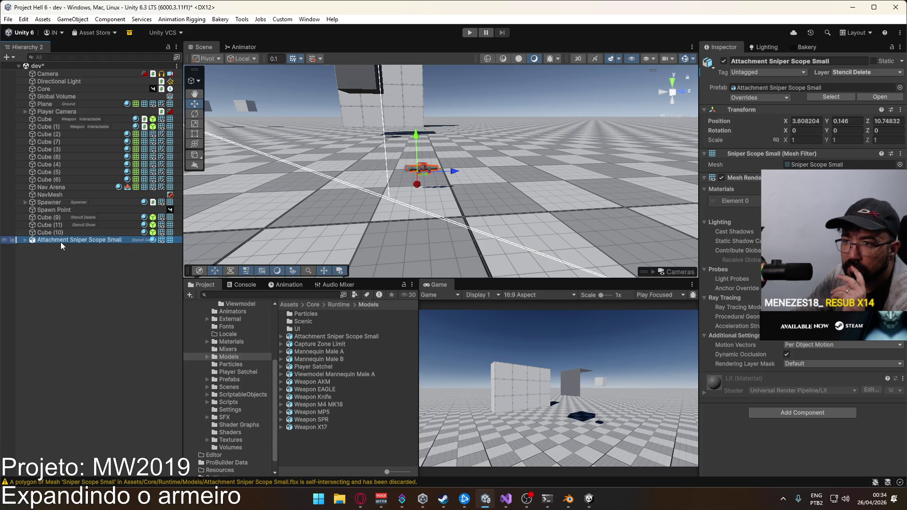
{"action": "scroll", "coordinate": [243, 381], "scroll_direction": "up", "scroll_amount": 2}
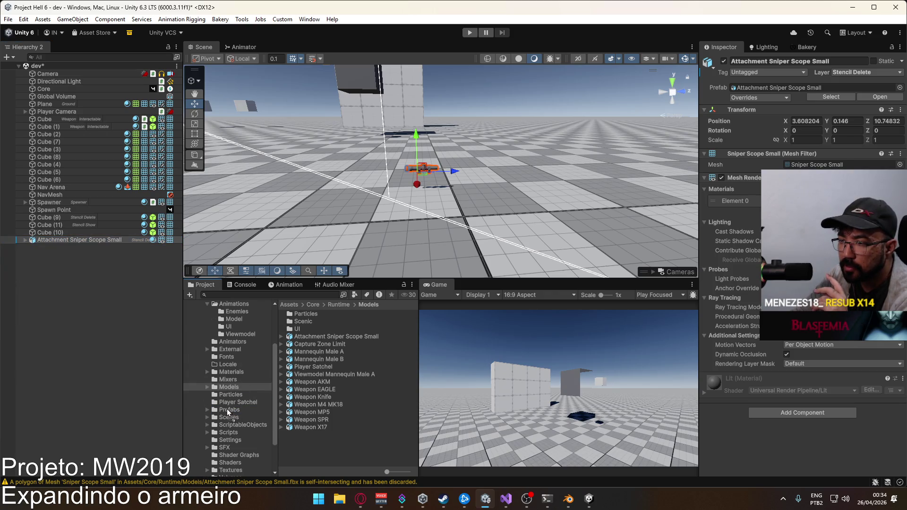
{"action": "left_click_drag", "start_coordinate": [228, 412], "coordinate": [227, 411]}
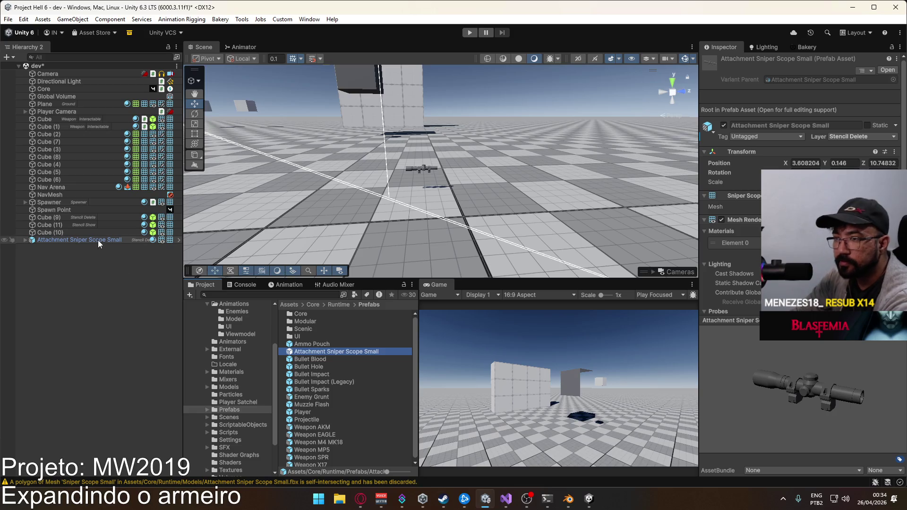
{"action": "left_click", "coordinate": [95, 239]}
{"action": "key", "text": "Delete"}
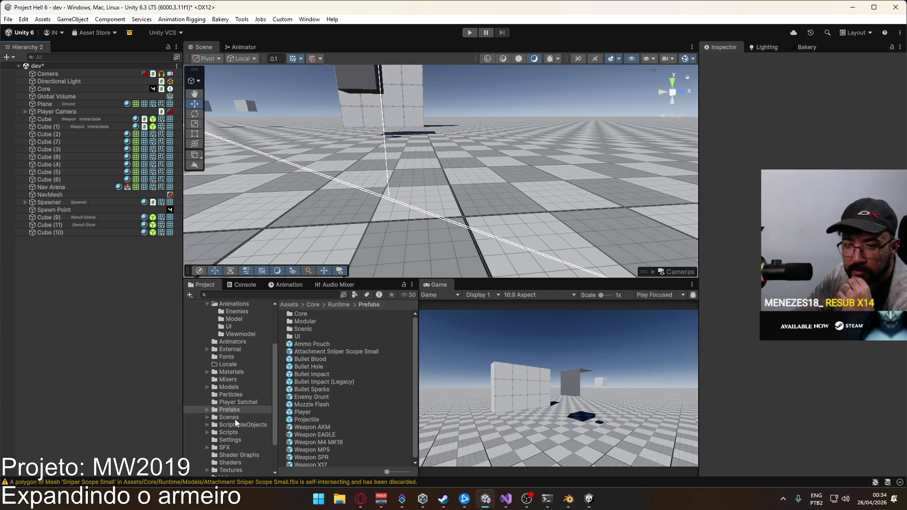
Open the title scene from Scenes, saving the dev scene changes, and start Play mode
{"action": "left_click", "coordinate": [228, 418]}
{"action": "double_click", "coordinate": [299, 404]}
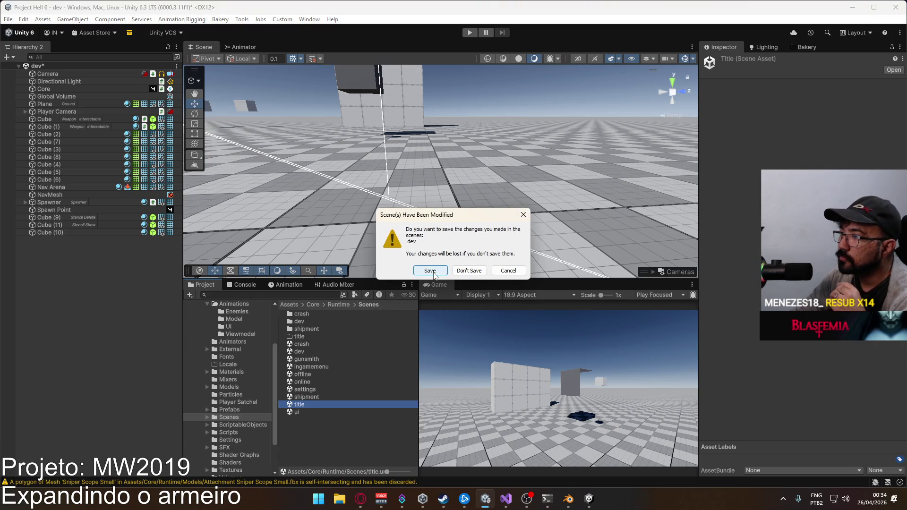
{"action": "left_click", "coordinate": [430, 270]}
{"action": "key", "text": "ctrl+p"}
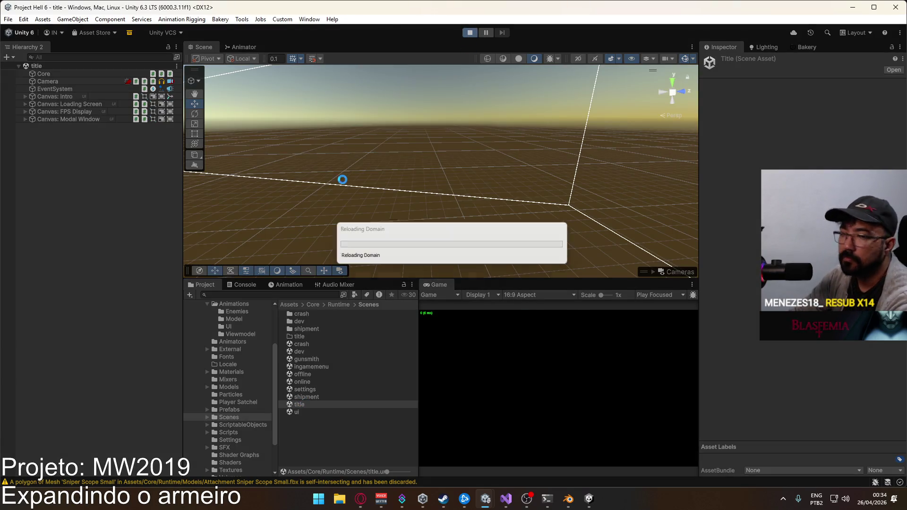
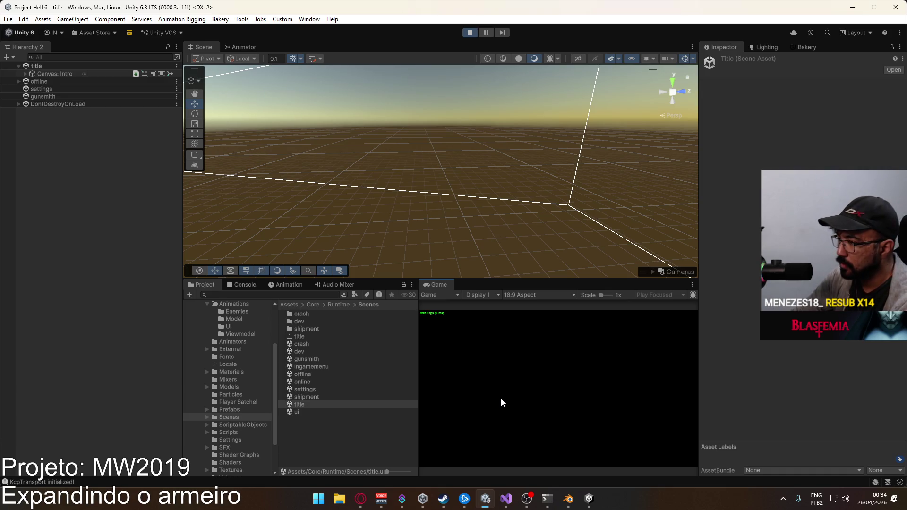
Launch the crash level in play mode and equip the MARKSMAN rifle as the primary weapon
{"action": "left_click", "coordinate": [444, 429]}
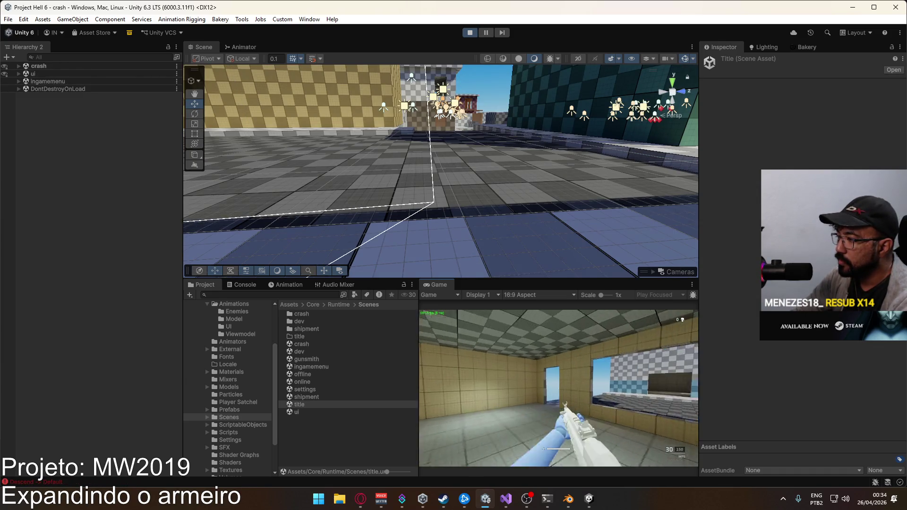
{"action": "left_click", "coordinate": [514, 432]}
{"action": "left_click", "coordinate": [499, 409]}
{"action": "left_click", "coordinate": [586, 413]}
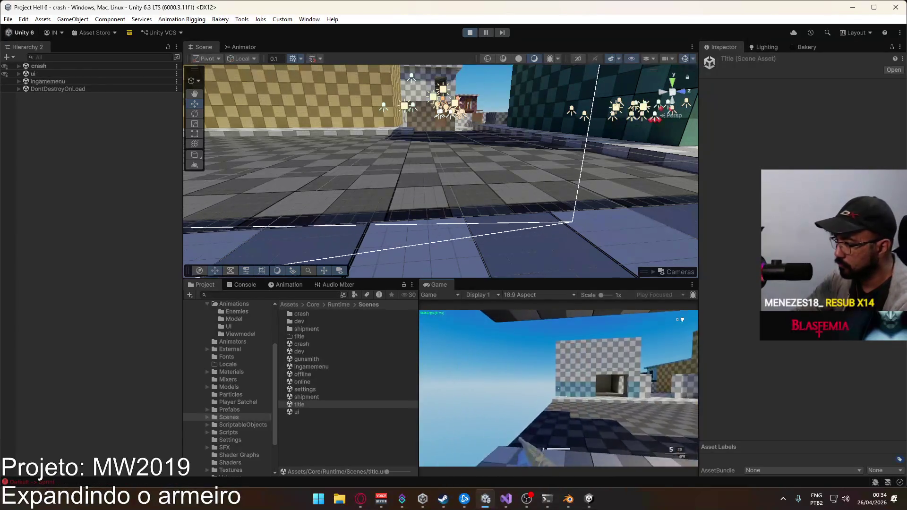
{"action": "key", "text": "super"}
{"action": "mouse_move", "coordinate": [414, 108]}
{"action": "left_mouse_down"}
{"action": "mouse_move", "coordinate": [115, 115]}
{"action": "mouse_move", "coordinate": [145, 50]}
{"action": "mouse_move", "coordinate": [407, 135]}
{"action": "left_mouse_up"}
Expand the player's hierarchy and select Cam Anchor to show its Transform
{"action": "left_click", "coordinate": [408, 135]}
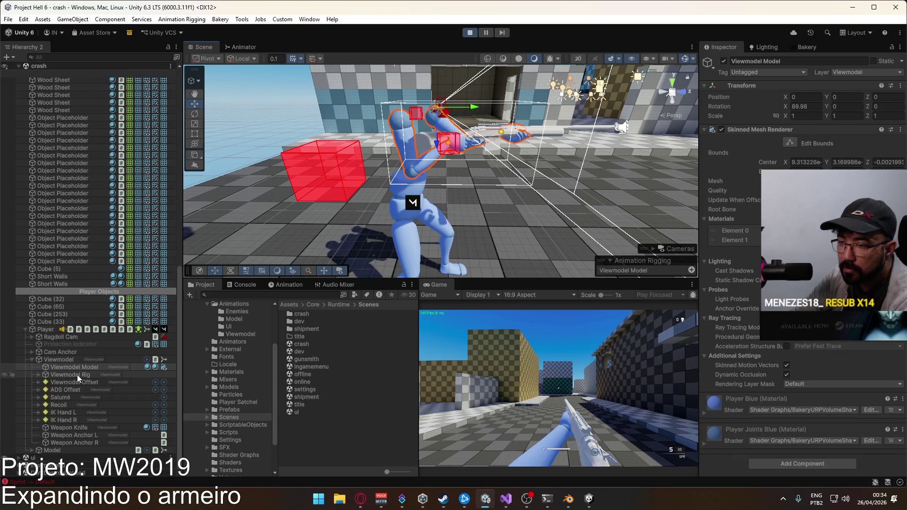
{"action": "left_click", "coordinate": [78, 399]}
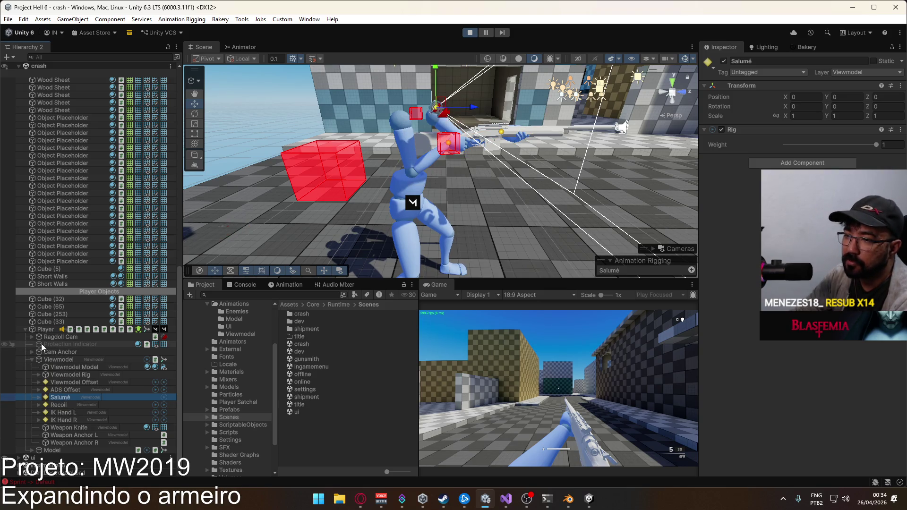
{"action": "left_click", "coordinate": [33, 353]}
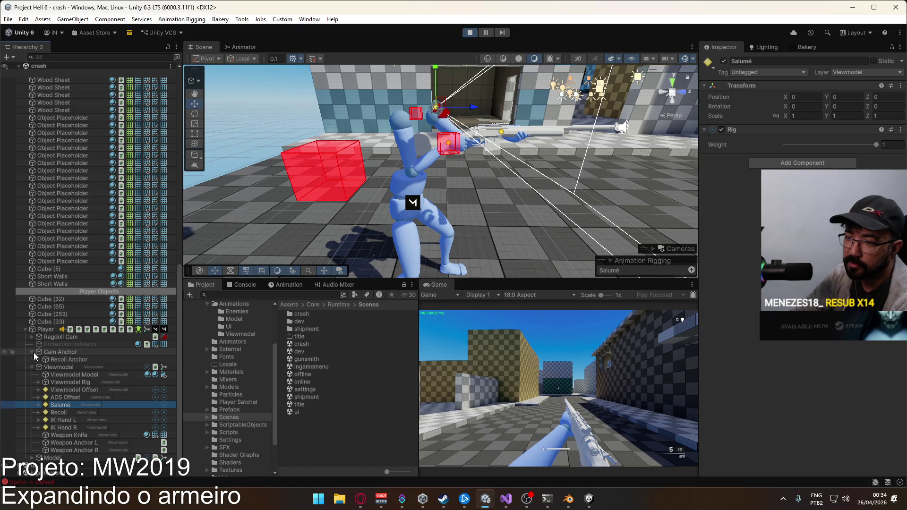
{"action": "left_click", "coordinate": [33, 353]}
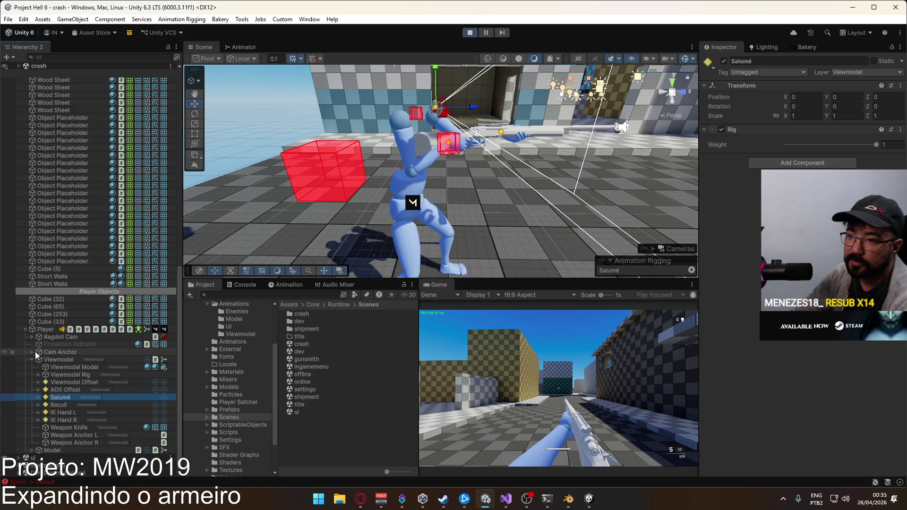
{"action": "left_click", "coordinate": [33, 353]}
{"action": "left_click", "coordinate": [34, 353]}
{"action": "left_click", "coordinate": [45, 352]}
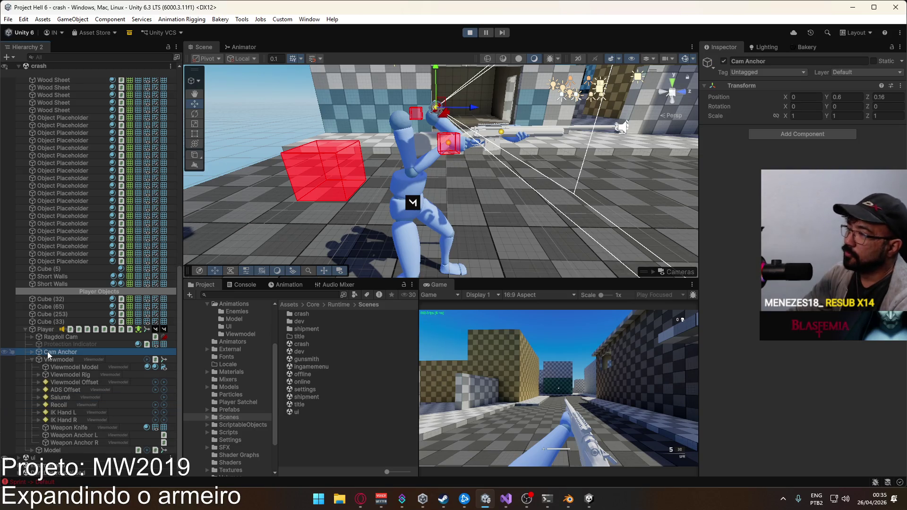
{"action": "right_click", "coordinate": [49, 352]}
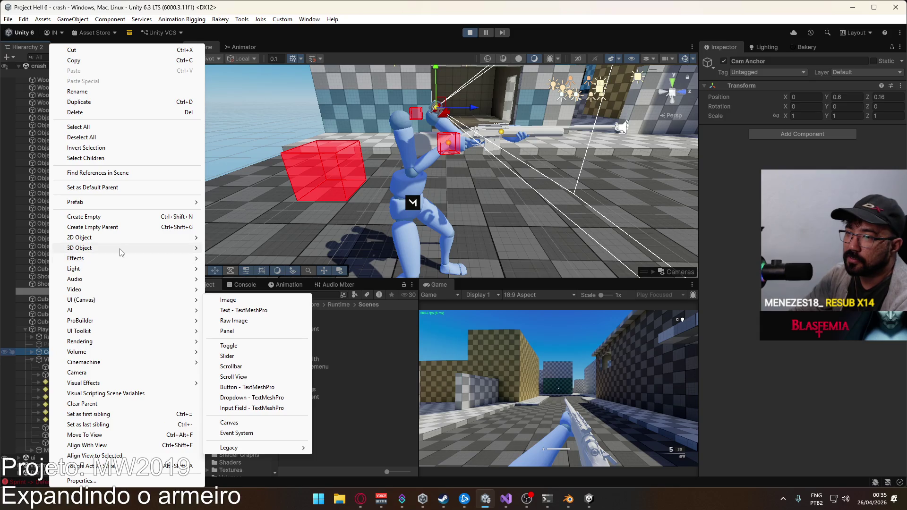
Add a Quad as a child of Cam Anchor and push it in front of the camera
{"action": "mouse_move", "coordinate": [157, 250]}
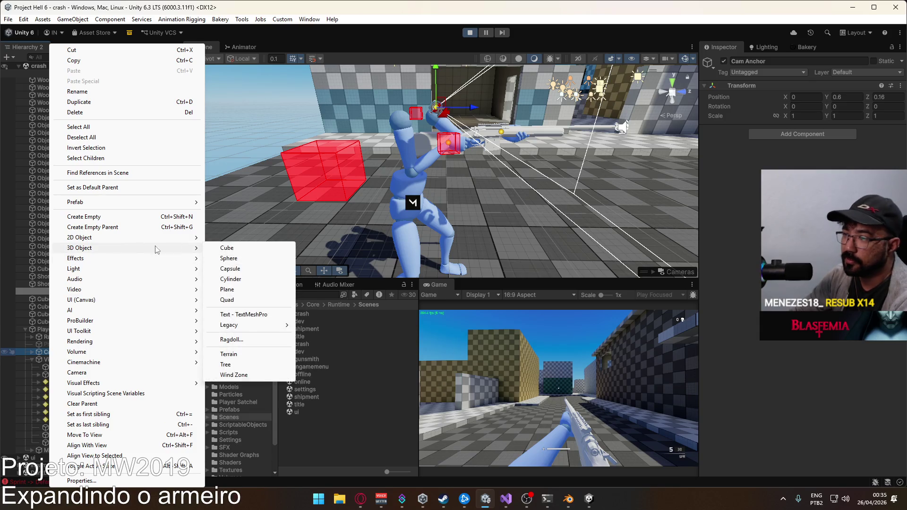
{"action": "left_click", "coordinate": [241, 301]}
{"action": "key", "text": "f"}
{"action": "left_click_drag", "start_coordinate": [454, 189], "coordinate": [468, 199]}
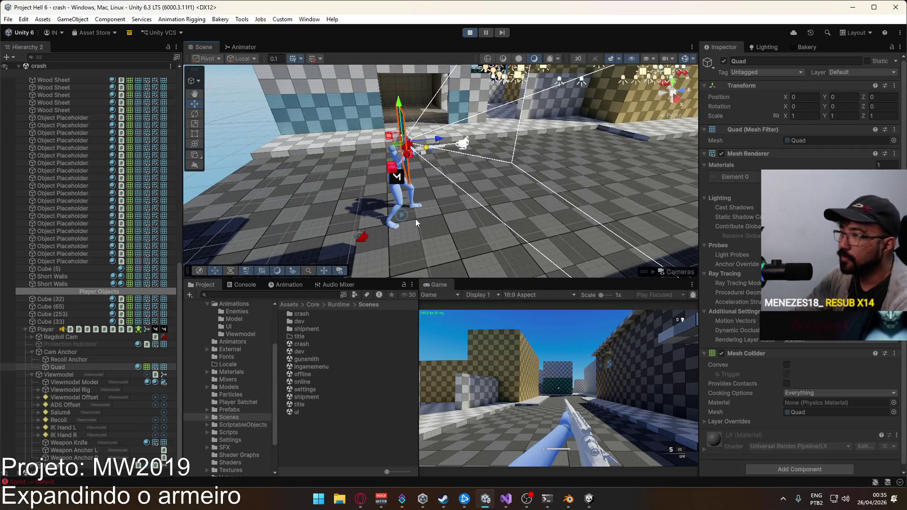
{"action": "left_click_drag", "start_coordinate": [436, 140], "coordinate": [525, 131]}
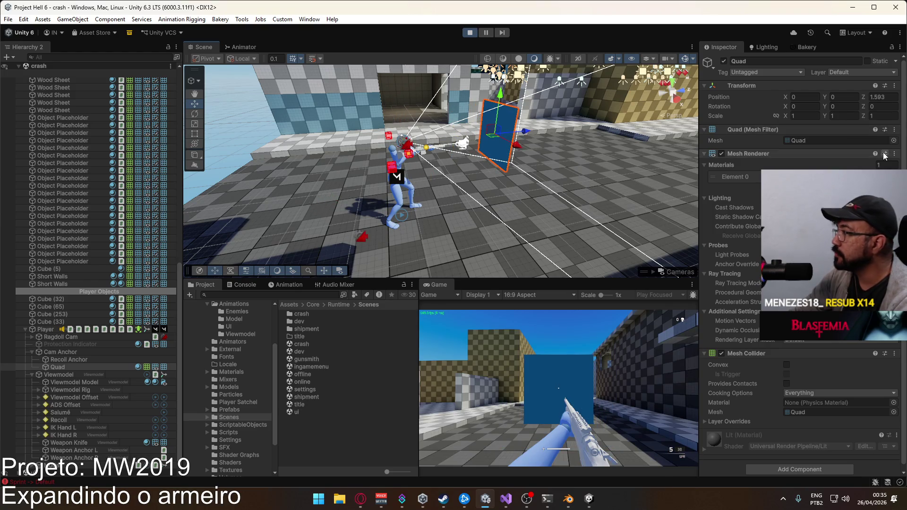
Scale the quad to 3 on X, Y and Z and place it at Position Z 1.243
{"action": "left_click", "coordinate": [805, 117]}
{"action": "type", "text": "2"}
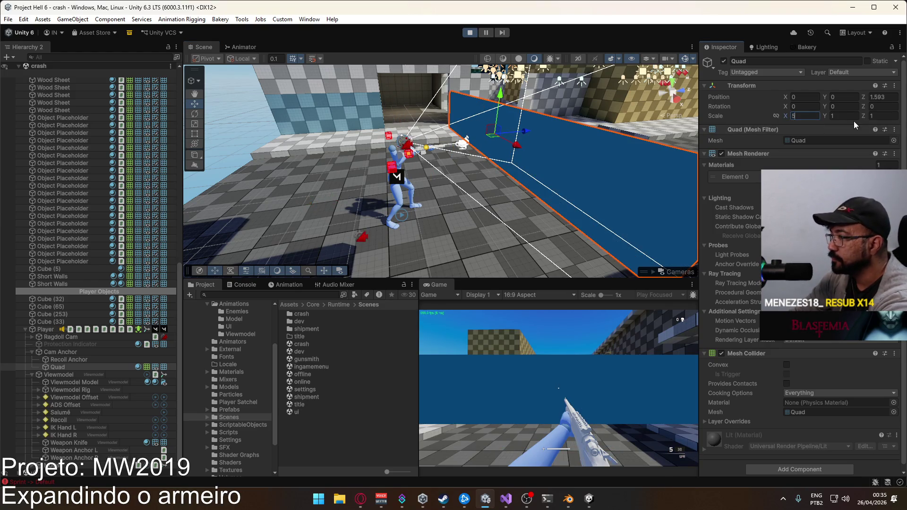
{"action": "key", "text": "Tab"}
{"action": "type", "text": "2"}
{"action": "key", "text": "Tab"}
{"action": "type", "text": "2"}
{"action": "left_click", "coordinate": [805, 116]}
{"action": "type", "text": "3"}
{"action": "key", "text": "Tab"}
{"action": "type", "text": "3"}
{"action": "key", "text": "Tab"}
{"action": "type", "text": "3"}
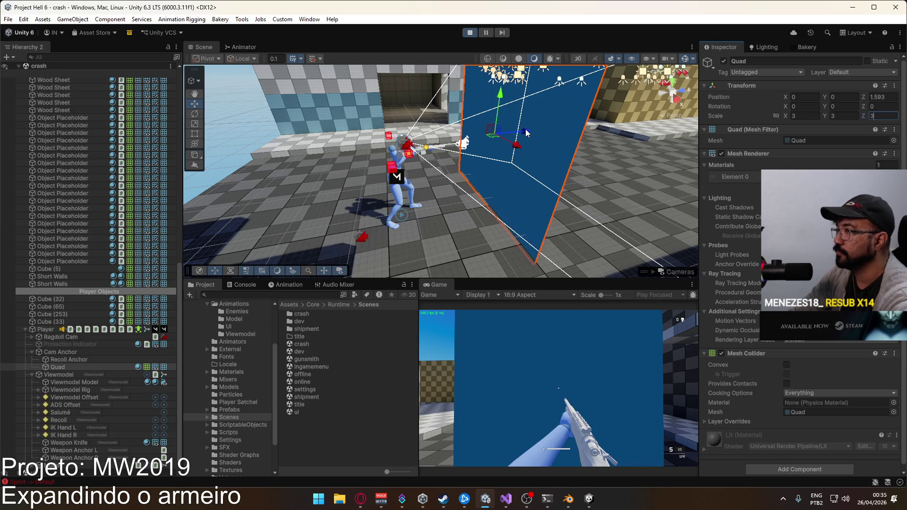
{"action": "left_click_drag", "start_coordinate": [525, 133], "coordinate": [507, 136]}
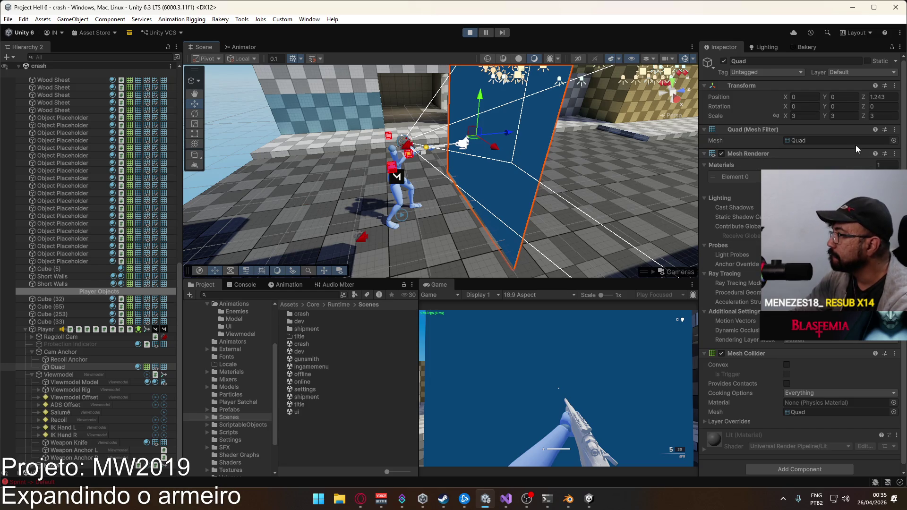
{"action": "left_click", "coordinate": [807, 176]}
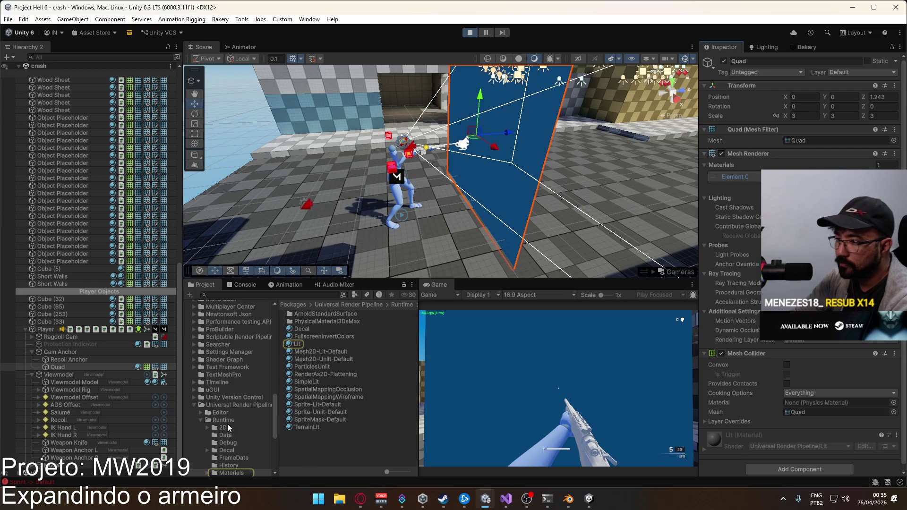
Open the Materials folder and look at the Test material's shader options
{"action": "scroll", "coordinate": [223, 392], "scroll_direction": "up", "scroll_amount": 10}
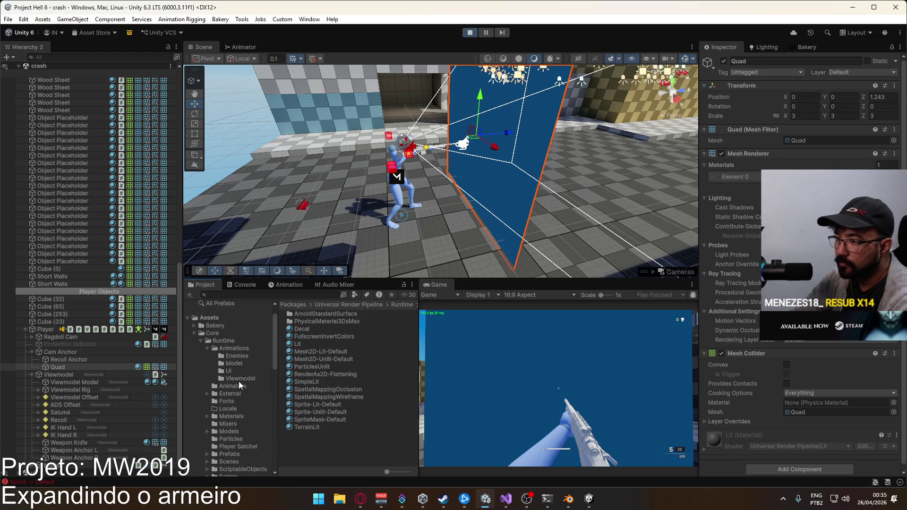
{"action": "left_click", "coordinate": [236, 413]}
{"action": "scroll", "coordinate": [331, 412], "scroll_direction": "down", "scroll_amount": 8}
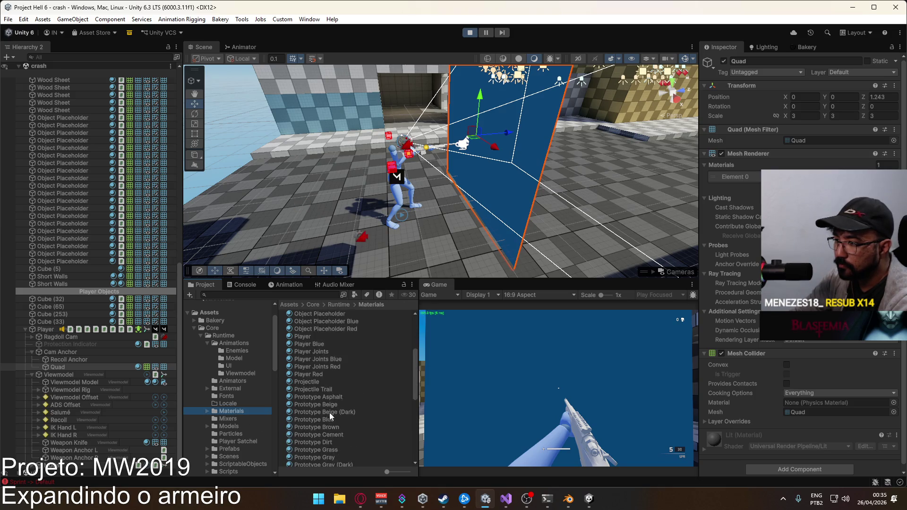
{"action": "right_click", "coordinate": [314, 448]}
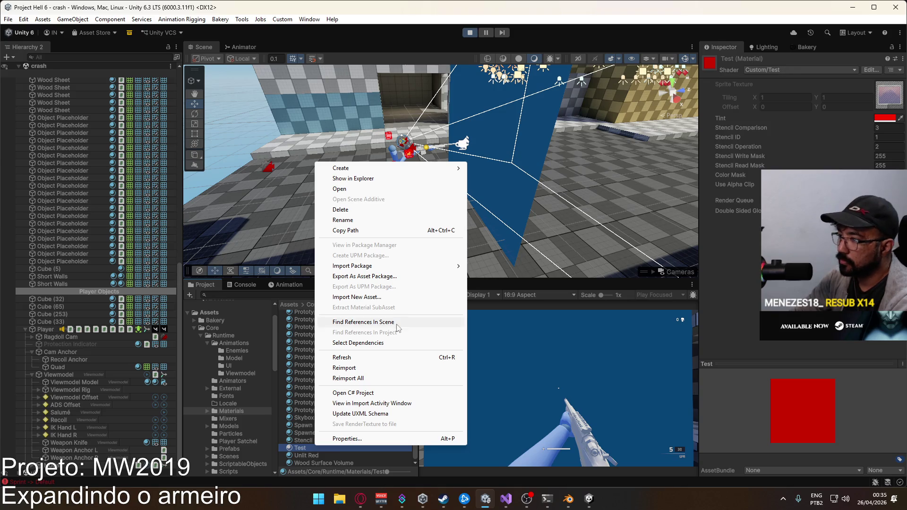
{"action": "left_click", "coordinate": [796, 72]}
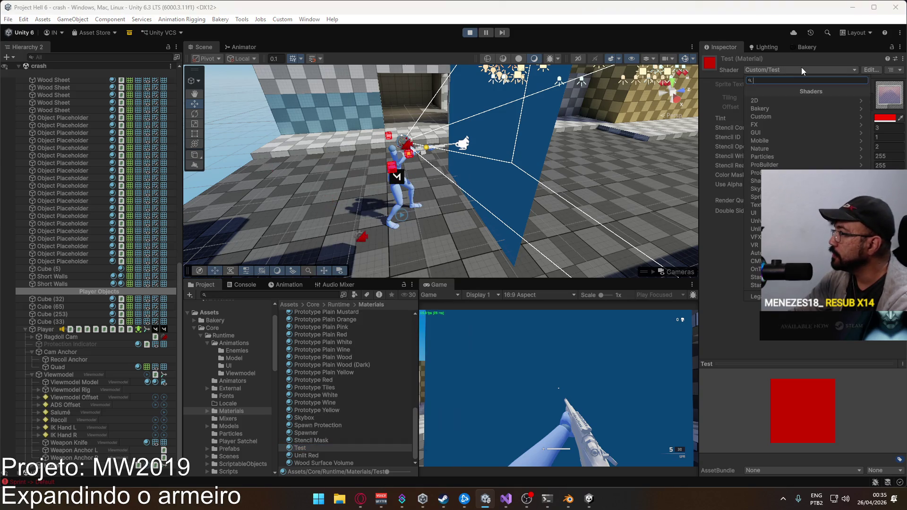
Create a new material named 'Crosshair Cross' in the Materials folder
{"action": "left_click", "coordinate": [325, 442]}
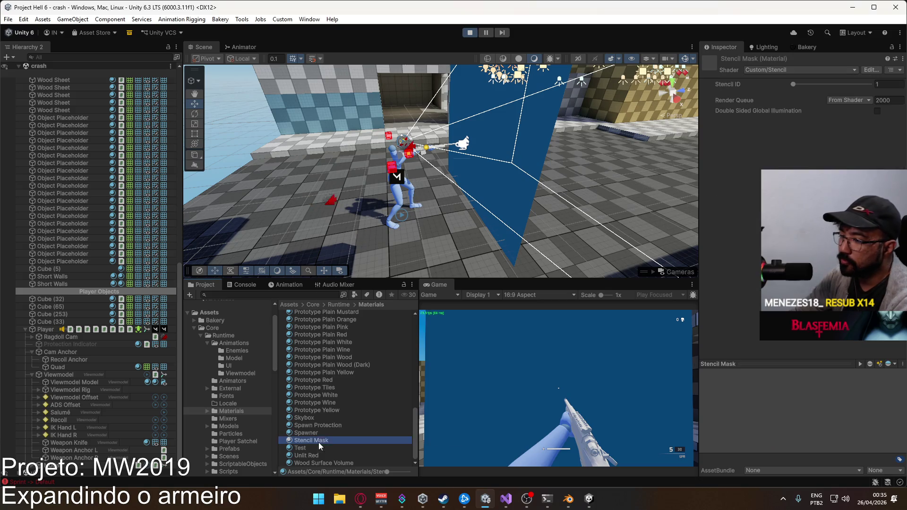
{"action": "right_click", "coordinate": [325, 441]}
{"action": "mouse_move", "coordinate": [415, 165]}
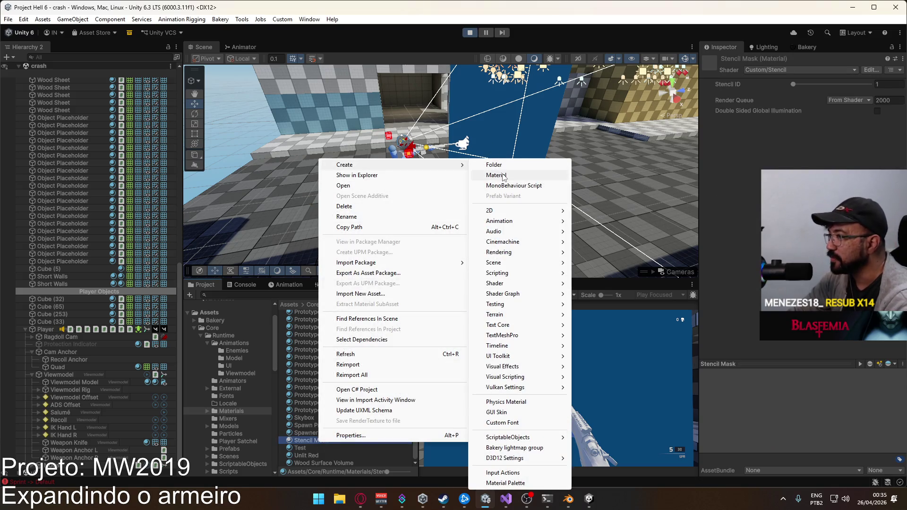
{"action": "left_click", "coordinate": [497, 175]}
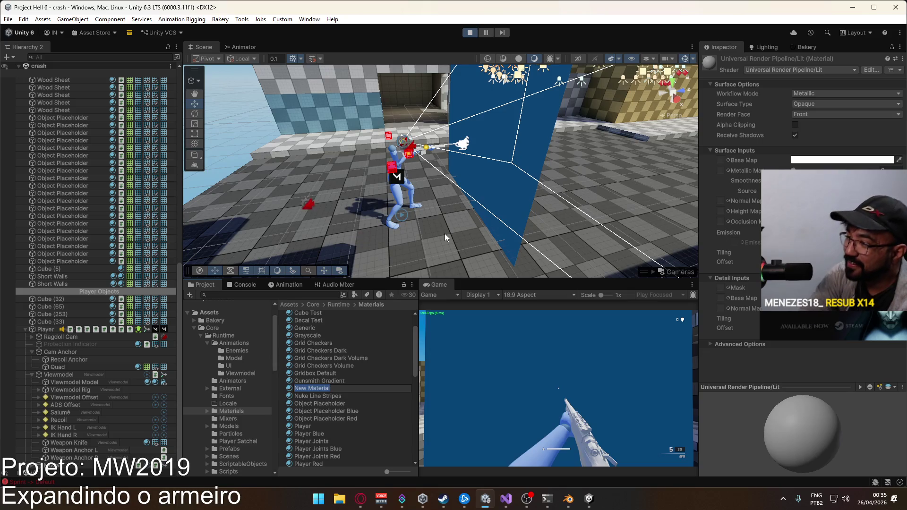
{"action": "type", "text": "Ci"}
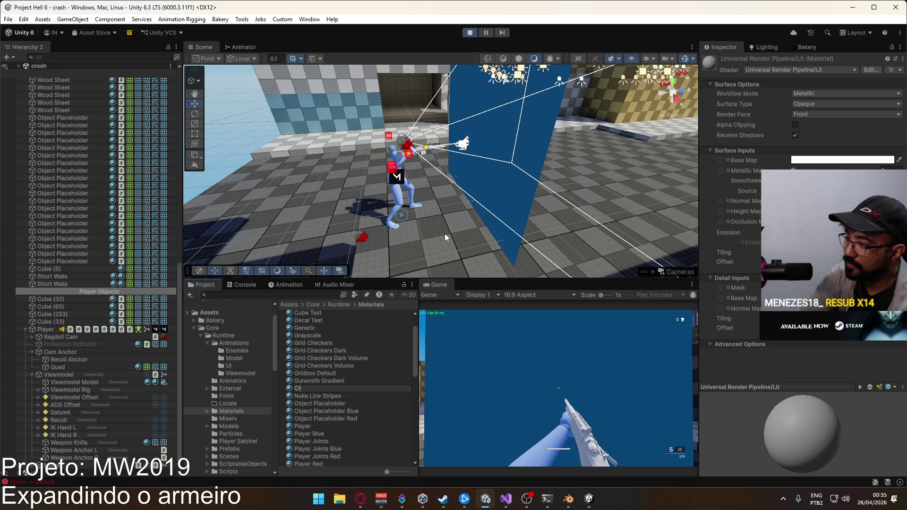
{"action": "type", "text": "r"}
{"action": "key", "text": "BackSpace"}
{"action": "key", "text": "BackSpace"}
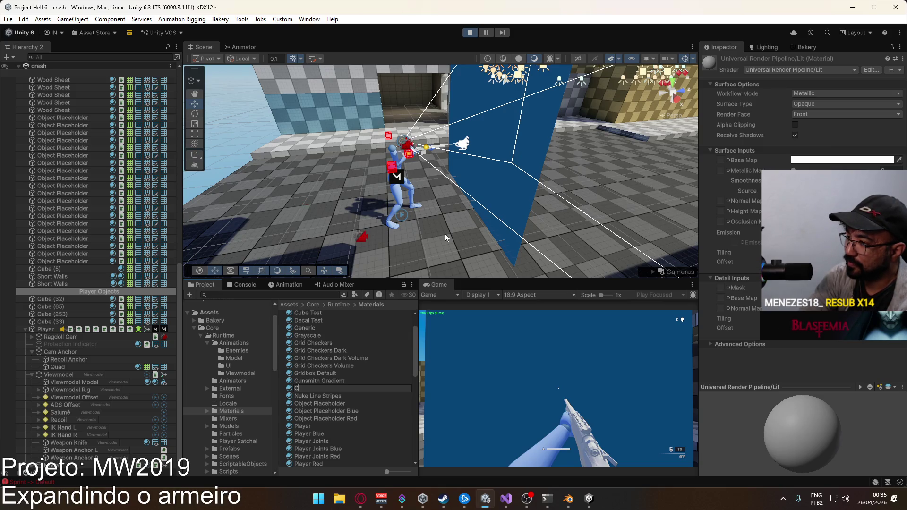
{"action": "type", "text": "ross"}
{"action": "type", "text": "ha"}
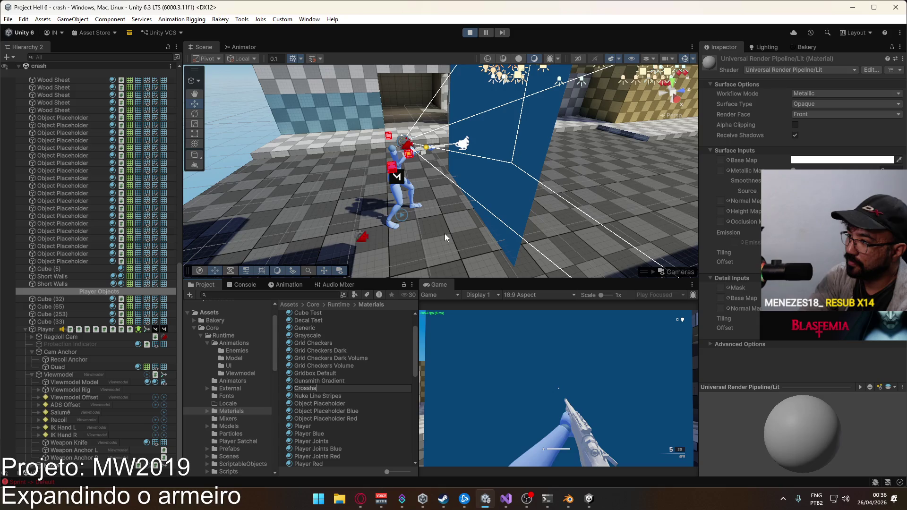
{"action": "type", "text": "ir Cross"}
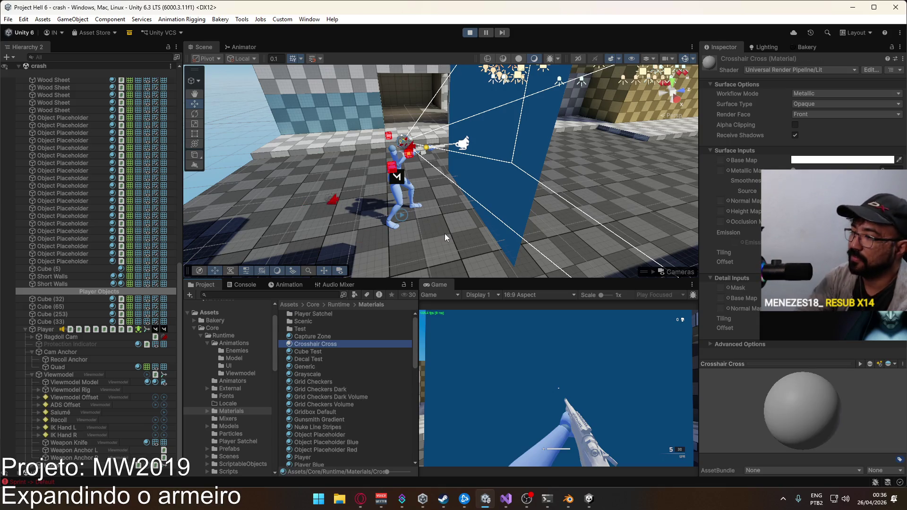
{"action": "key", "text": "Return"}
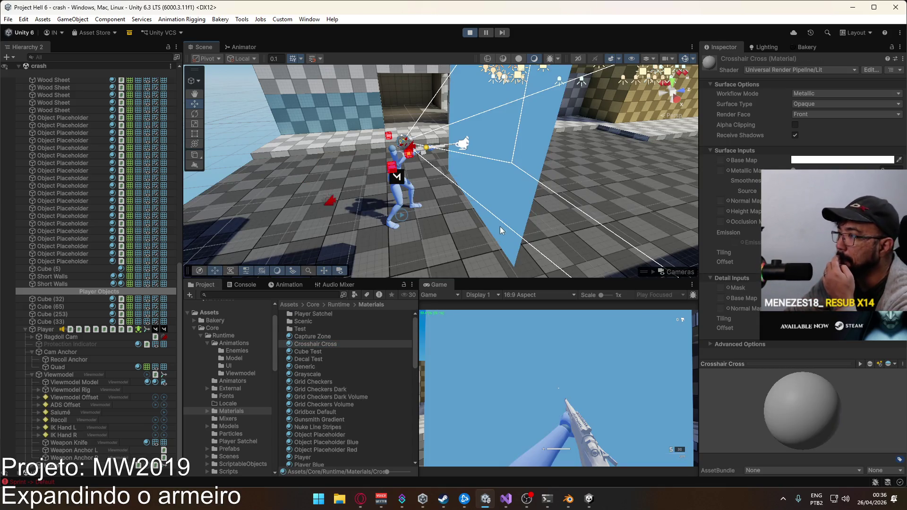
Try an unlit shader on the material and assign the Reticle Cross texture as its base map
{"action": "left_click", "coordinate": [817, 71]}
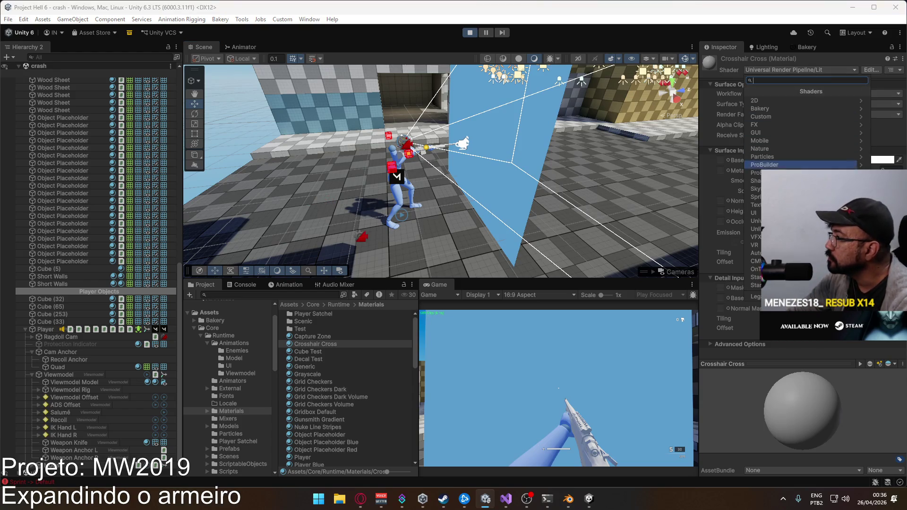
{"action": "left_click", "coordinate": [755, 229]}
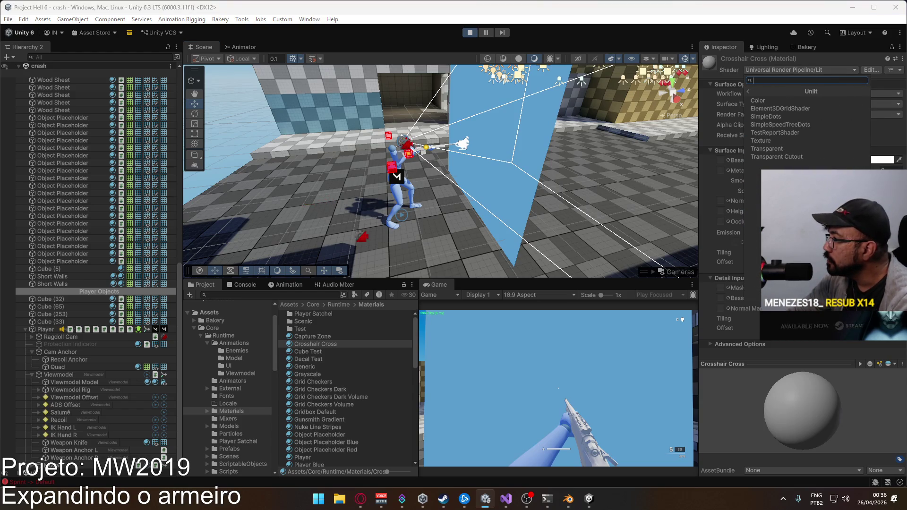
{"action": "left_click", "coordinate": [775, 150]}
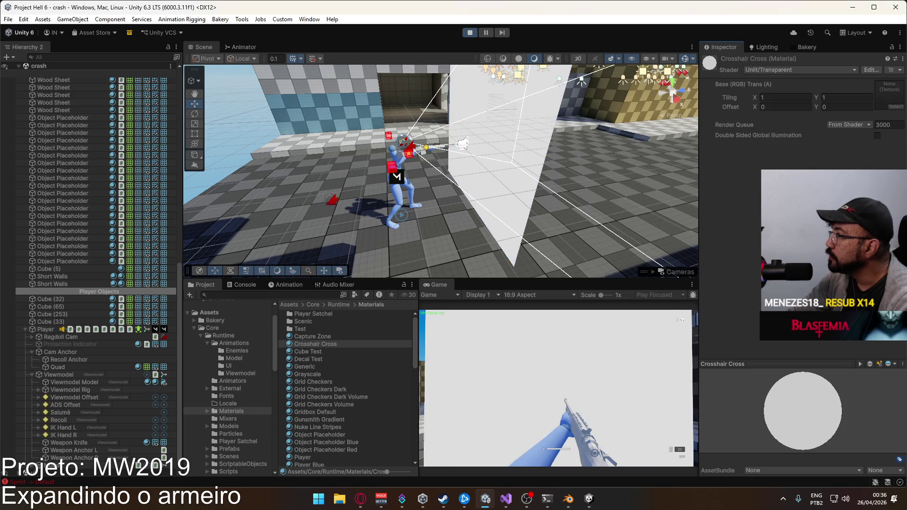
{"action": "left_click", "coordinate": [896, 108]}
{"action": "type", "text": "cro"}
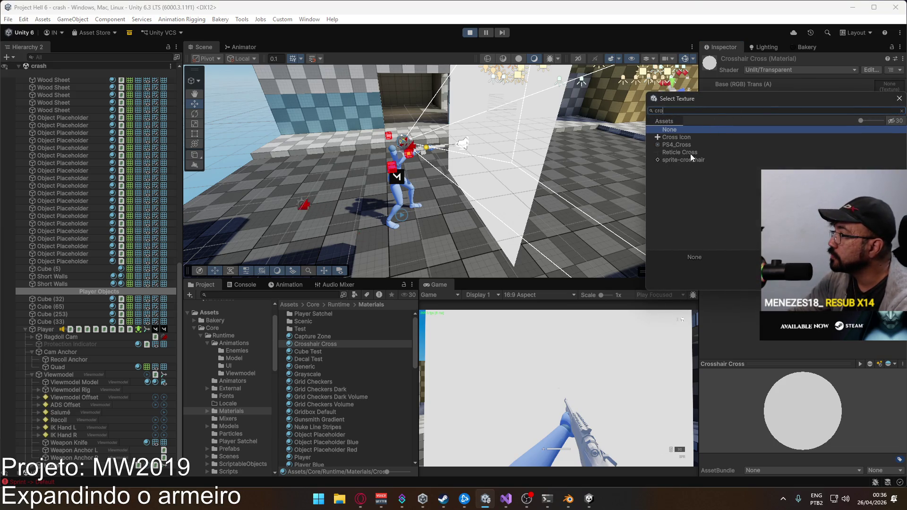
{"action": "double_click", "coordinate": [690, 153]}
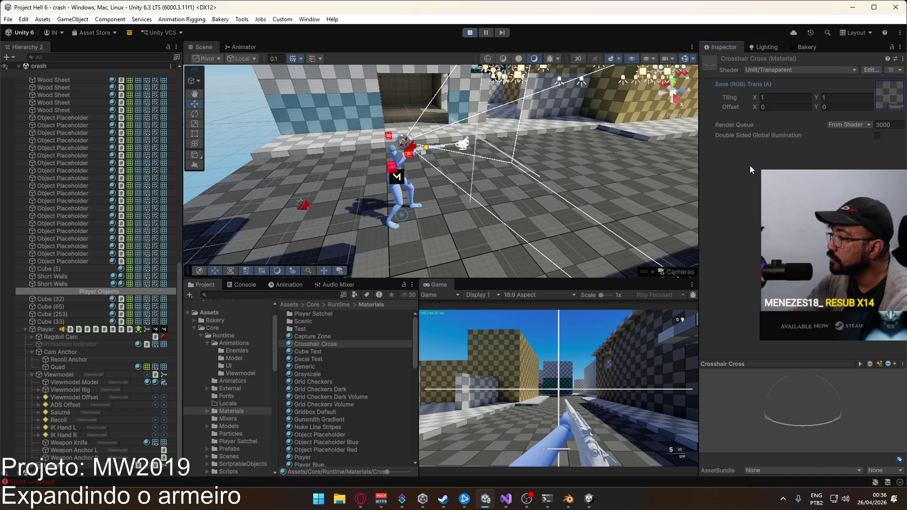
{"action": "left_click", "coordinate": [883, 97]}
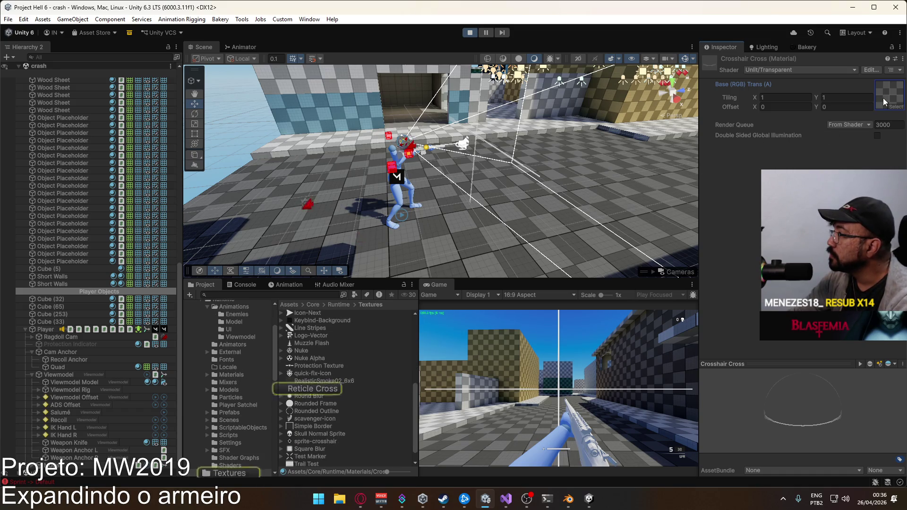
Switch the material to Universal Render Pipeline/Unlit and open the Base Map texture picker
{"action": "left_click", "coordinate": [797, 71]}
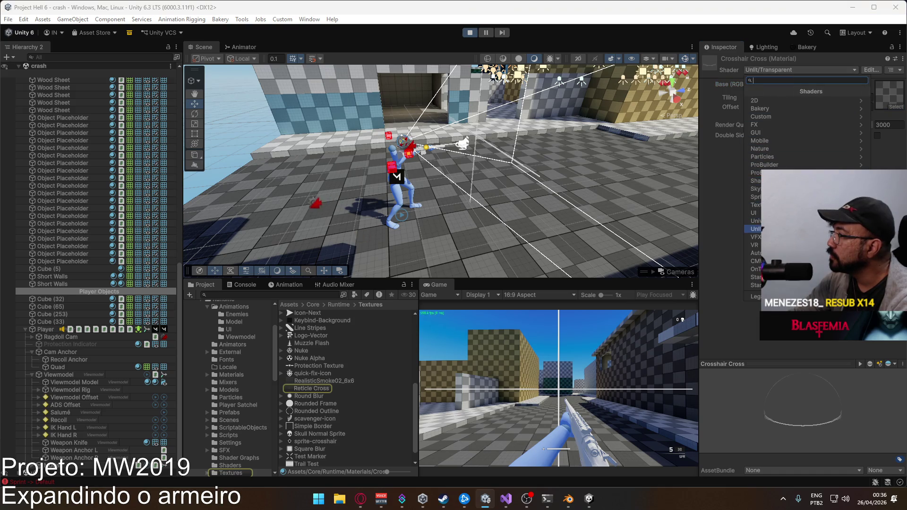
{"action": "left_click", "coordinate": [756, 221]}
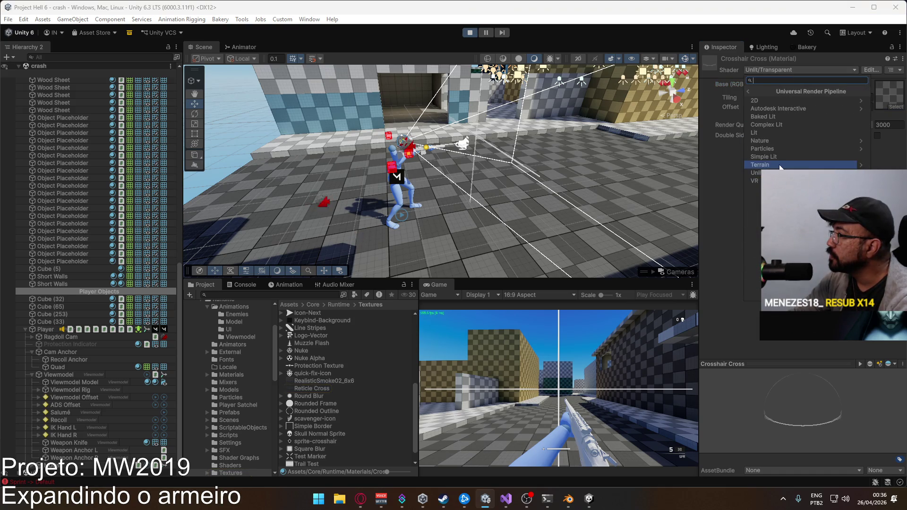
{"action": "left_click", "coordinate": [786, 172]}
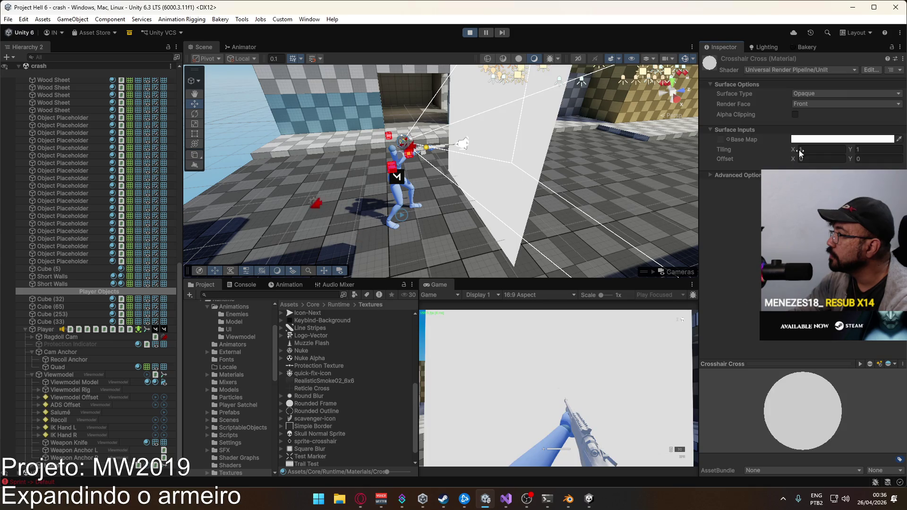
{"action": "left_click", "coordinate": [729, 140]}
Assign sprite-crosshair as the base map and set tiling to 2 by 2
{"action": "type", "text": "cro"}
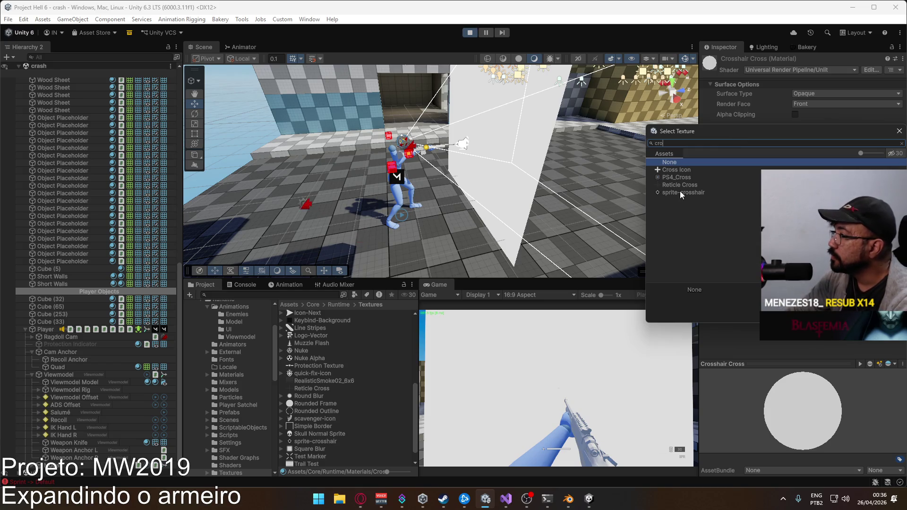
{"action": "double_click", "coordinate": [682, 193]}
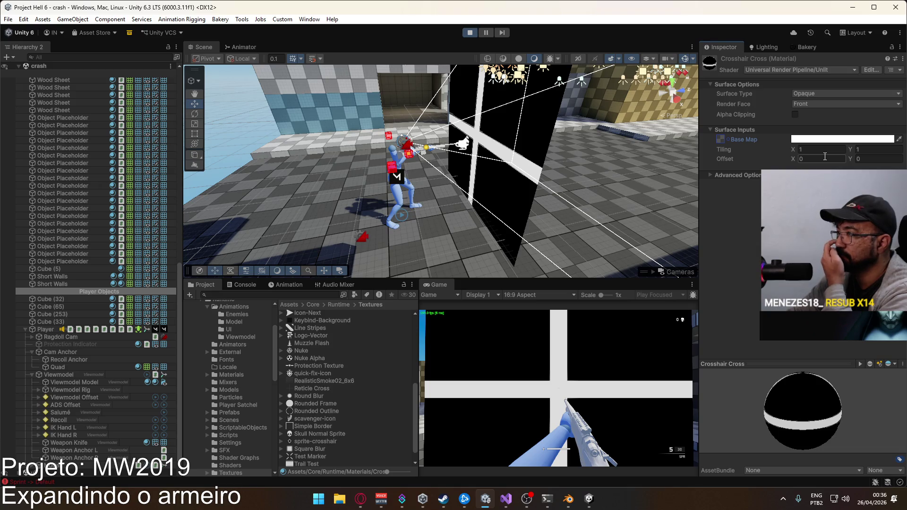
{"action": "left_click", "coordinate": [802, 149]}
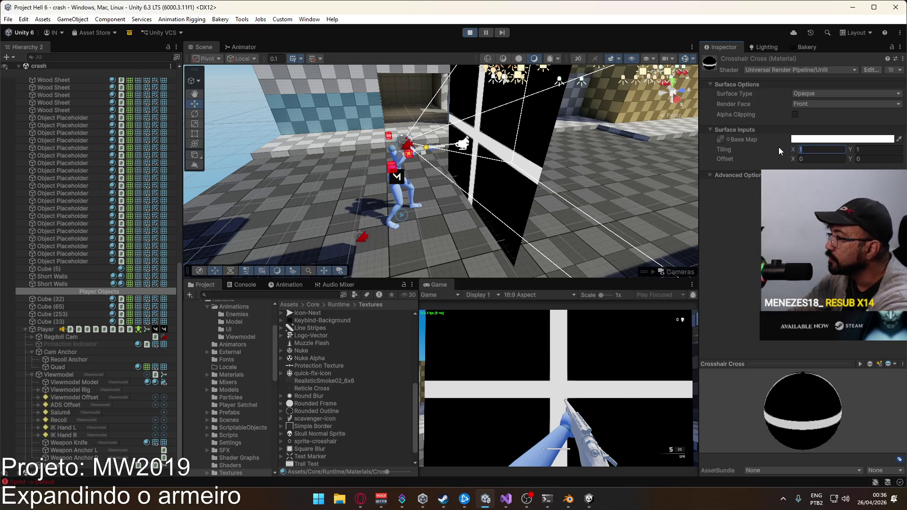
{"action": "type", "text": "2"}
{"action": "left_click", "coordinate": [871, 149]}
{"action": "type", "text": "2"}
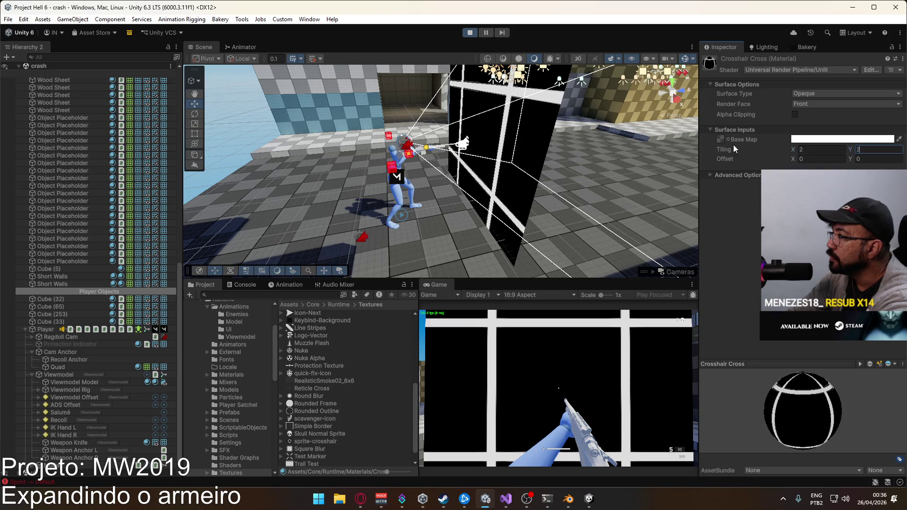
Check the Reticle Cross texture's import settings, then return to the Crosshair Cross material
{"action": "left_click", "coordinate": [310, 389]}
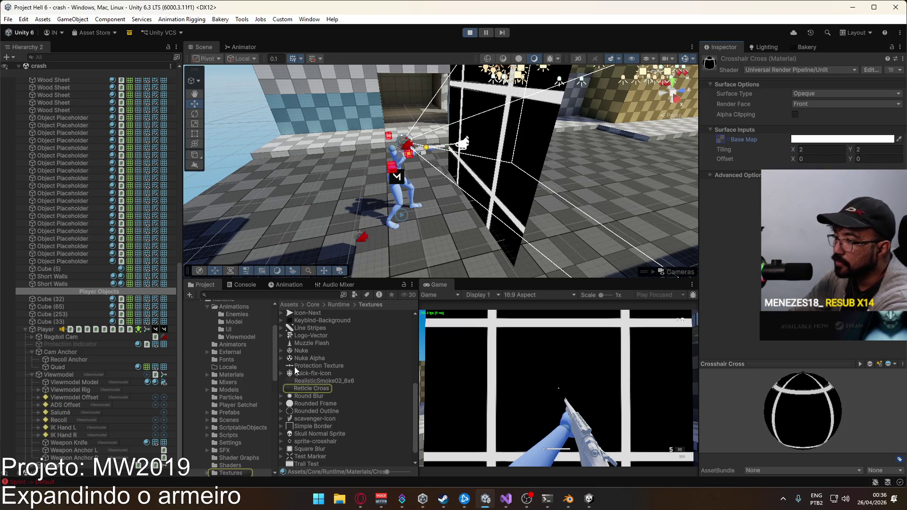
{"action": "scroll", "coordinate": [799, 213], "scroll_direction": "down", "scroll_amount": 4}
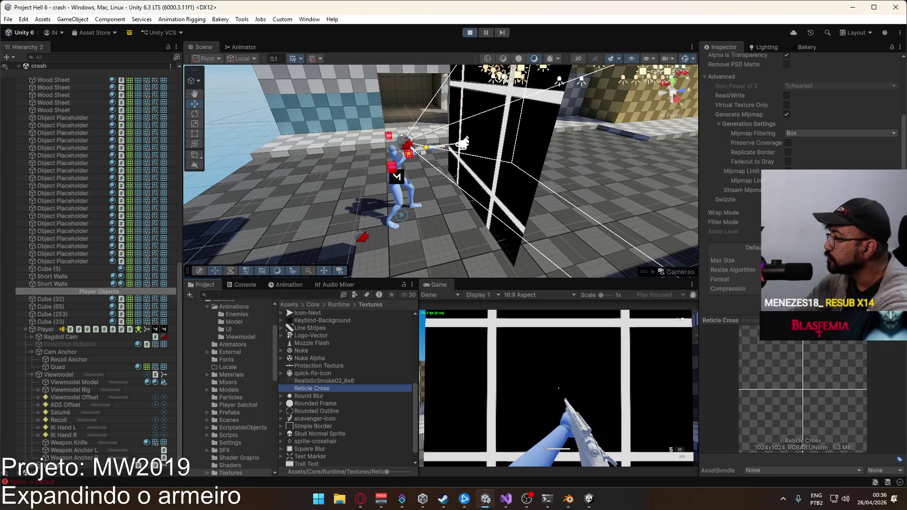
{"action": "left_click", "coordinate": [711, 181]}
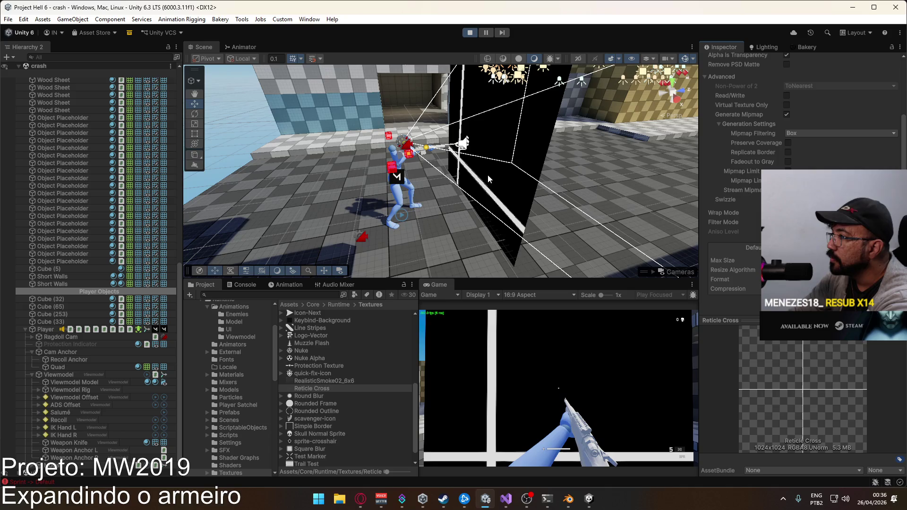
{"action": "left_click", "coordinate": [58, 367]}
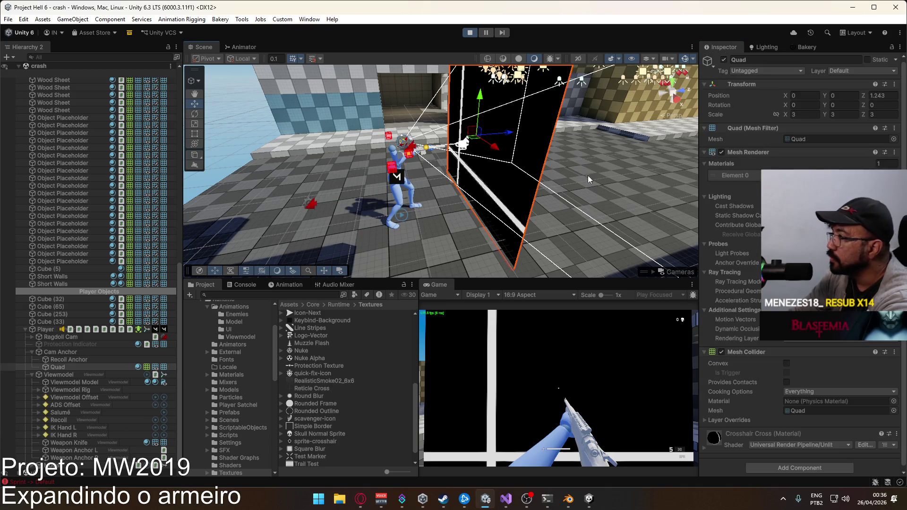
{"action": "left_click", "coordinate": [803, 176]}
{"action": "left_click", "coordinate": [310, 344]}
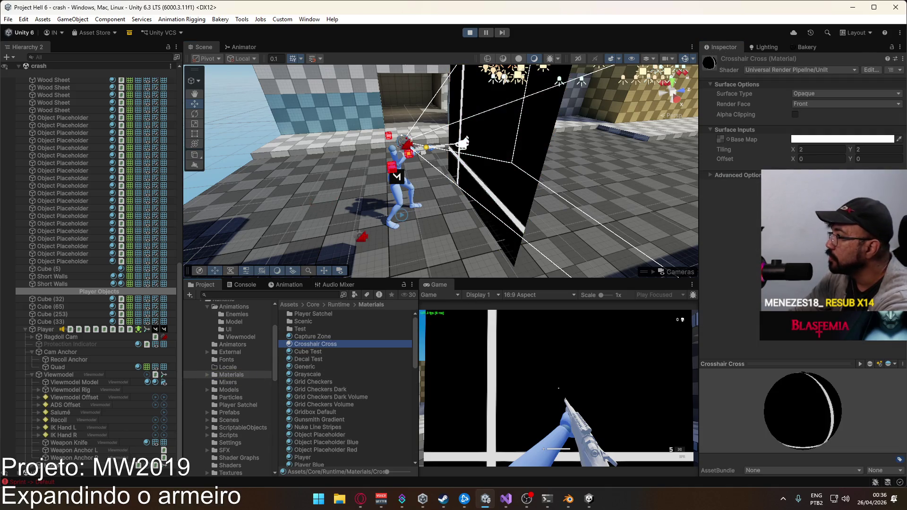
Try tiling 4 by 4 with offsets of 2 and 1, then reset the offsets to 0
{"action": "left_click", "coordinate": [816, 150]}
{"action": "type", "text": "4"}
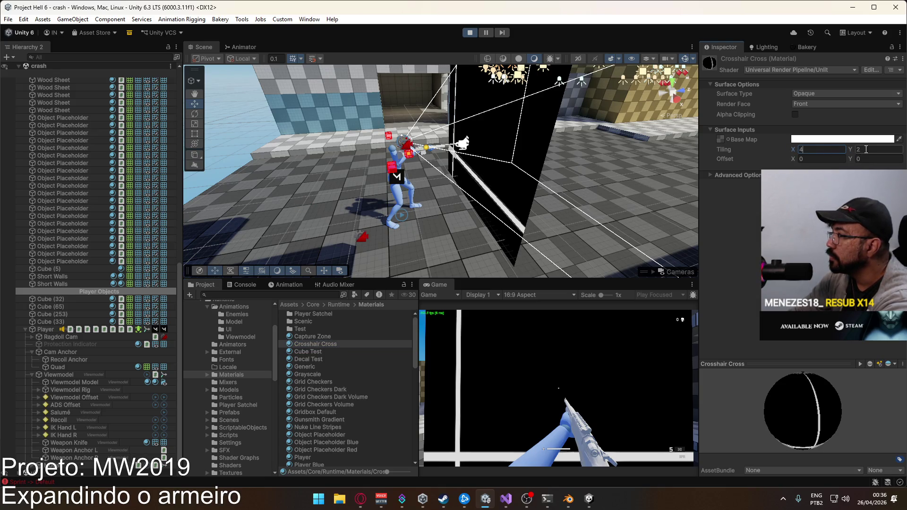
{"action": "left_click", "coordinate": [867, 150]}
{"action": "type", "text": "4"}
{"action": "left_click", "coordinate": [813, 158]}
{"action": "type", "text": "2"}
{"action": "key", "text": "Tab"}
{"action": "type", "text": "2"}
{"action": "left_click", "coordinate": [816, 160]}
{"action": "type", "text": "1"}
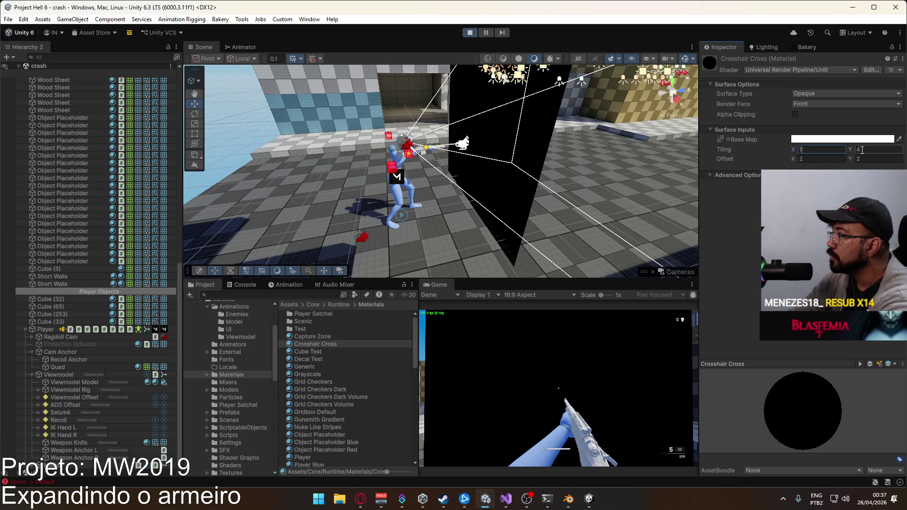
{"action": "left_click", "coordinate": [825, 157]}
{"action": "type", "text": "0"}
{"action": "key", "text": "Tab"}
{"action": "type", "text": "0"}
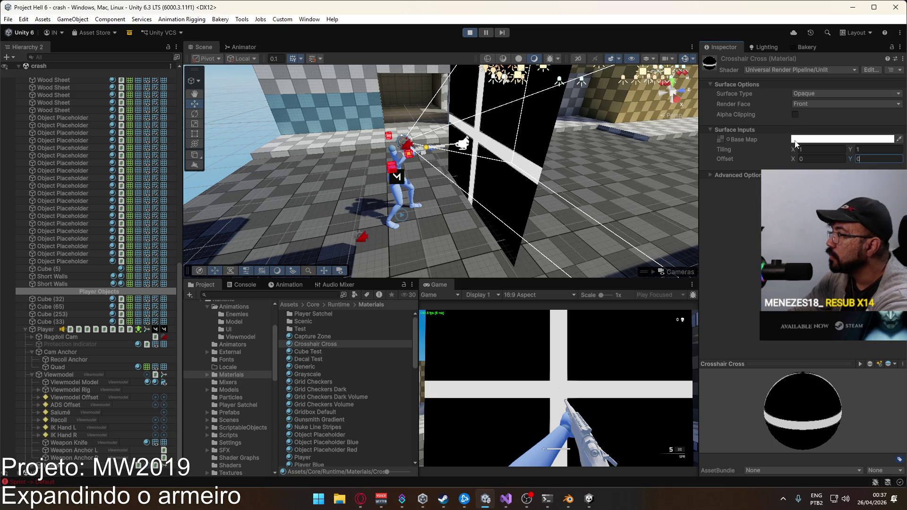
Set the material's tiling to 8 by 8 and offset to -4, -4 for a thin crosshair
{"action": "left_click", "coordinate": [713, 176]}
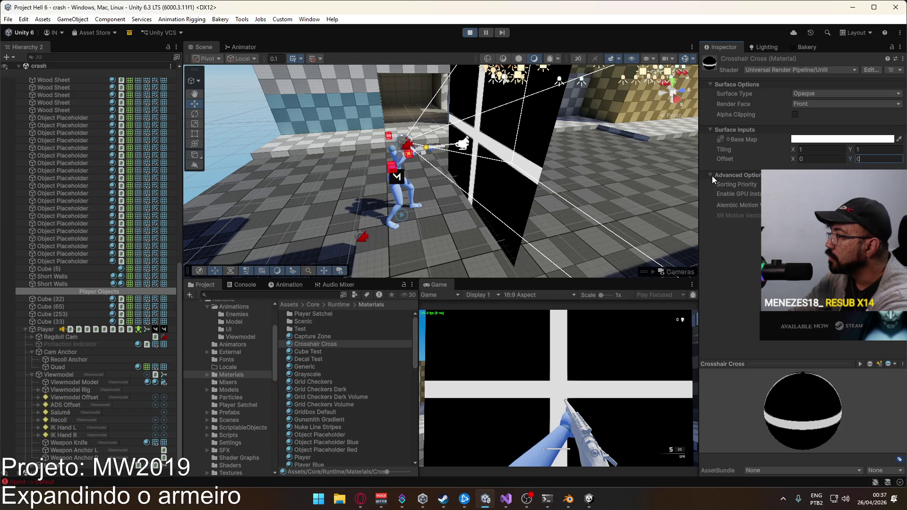
{"action": "left_click", "coordinate": [712, 176]}
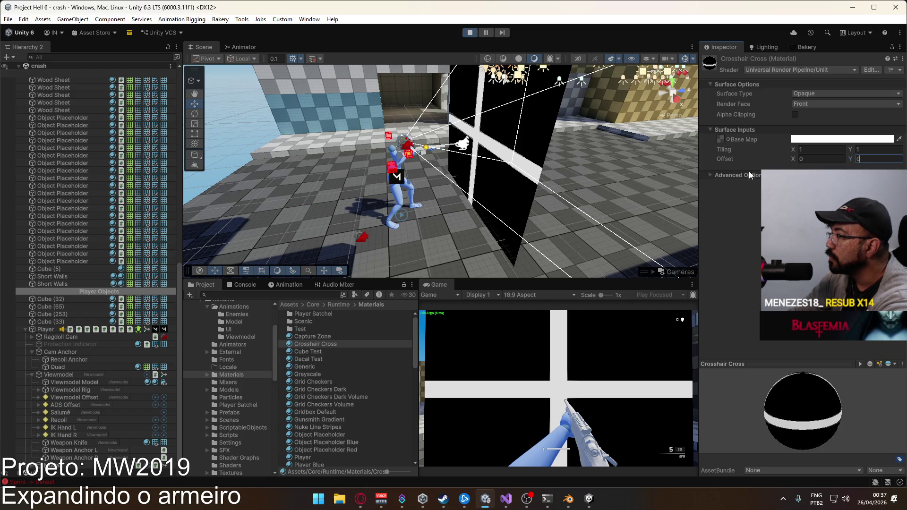
{"action": "mouse_move", "coordinate": [794, 152]}
{"action": "left_mouse_down"}
{"action": "mouse_move", "coordinate": [810, 152]}
{"action": "mouse_move", "coordinate": [782, 152]}
{"action": "mouse_move", "coordinate": [849, 152]}
{"action": "left_mouse_up"}
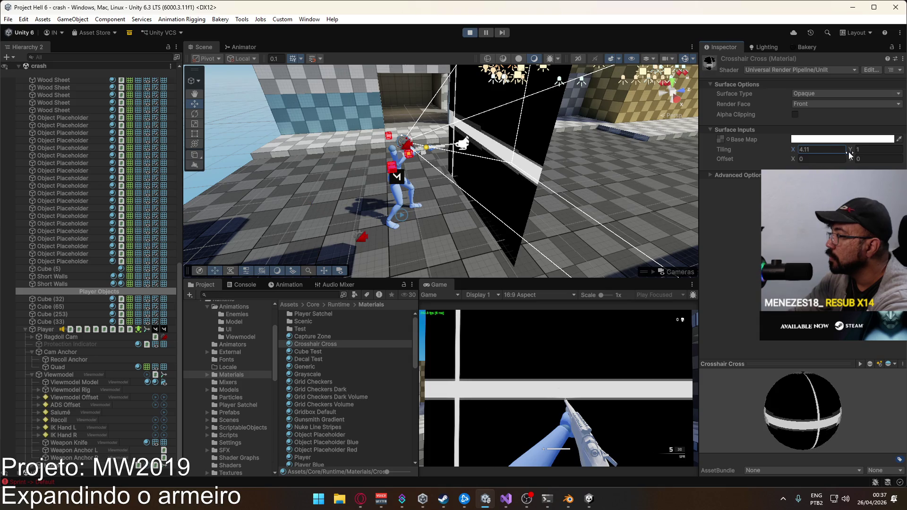
{"action": "type", "text": "8"}
{"action": "left_click", "coordinate": [869, 149]}
{"action": "type", "text": "8"}
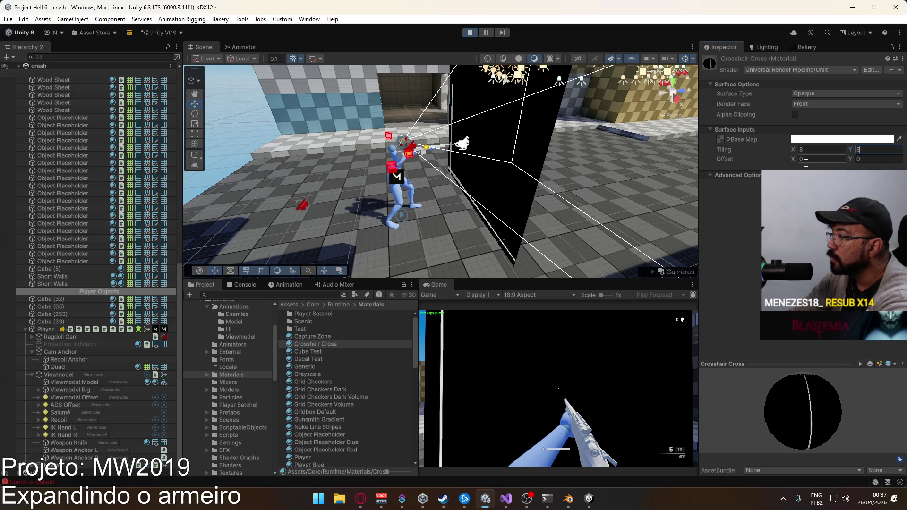
{"action": "left_click_drag", "start_coordinate": [792, 158], "coordinate": [744, 162]}
{"action": "left_click", "coordinate": [800, 159]}
{"action": "left_click", "coordinate": [805, 159]}
{"action": "type", "text": "-4"}
{"action": "key", "text": "Return"}
{"action": "left_click", "coordinate": [858, 159]}
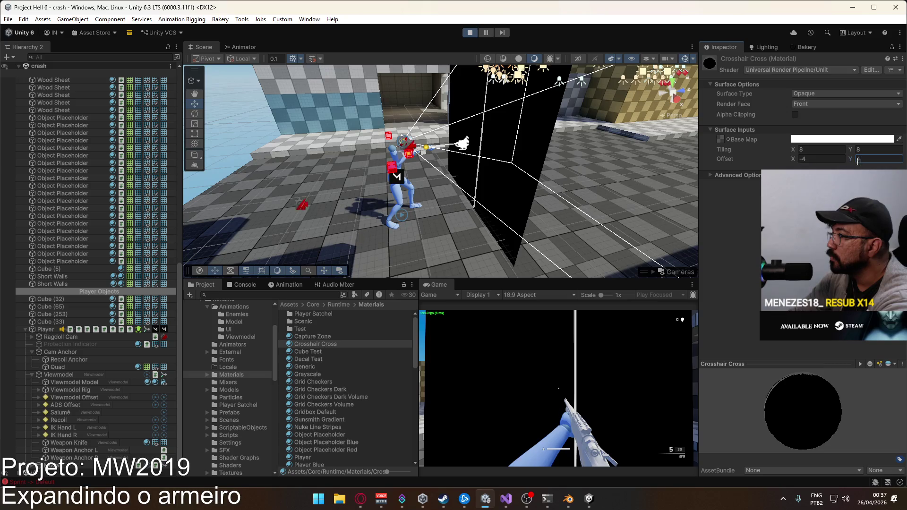
{"action": "type", "text": "-4"}
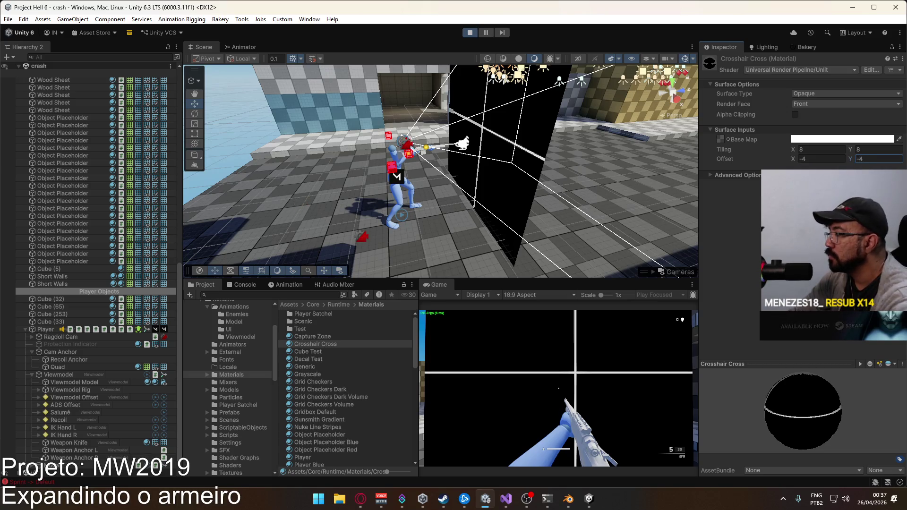
{"action": "left_click_drag", "start_coordinate": [681, 185], "coordinate": [638, 163]}
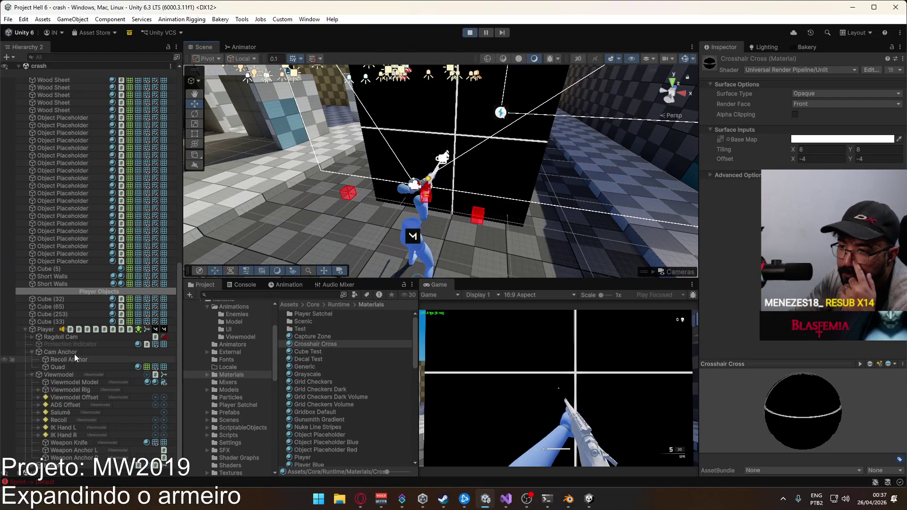
Select the crosshair Quad and reset its material to tiling 1×1 and offset 0×0
{"action": "left_click", "coordinate": [60, 367]}
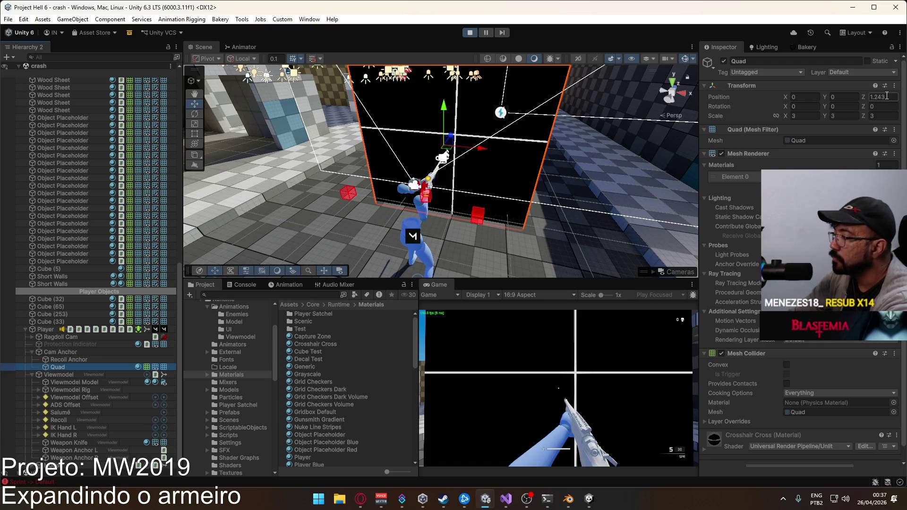
{"action": "type", "text": "2"}
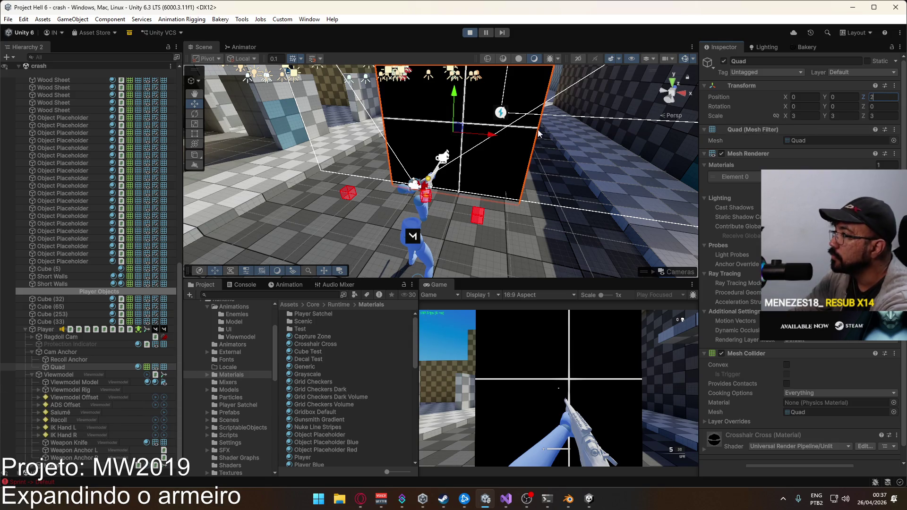
{"action": "scroll", "coordinate": [803, 369], "scroll_direction": "down", "scroll_amount": 1}
{"action": "left_click", "coordinate": [705, 435]}
{"action": "scroll", "coordinate": [778, 409], "scroll_direction": "down", "scroll_amount": 4}
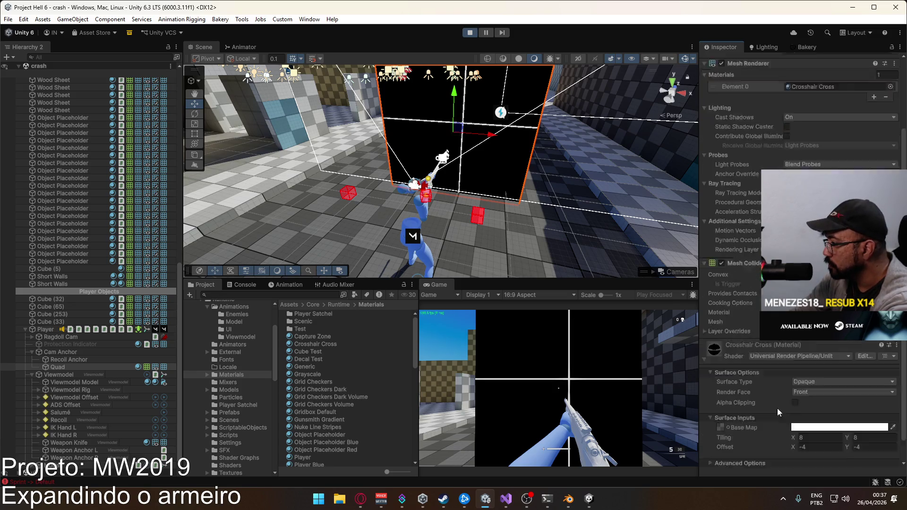
{"action": "left_click", "coordinate": [871, 413]}
{"action": "type", "text": "81"}
{"action": "left_click", "coordinate": [824, 422]}
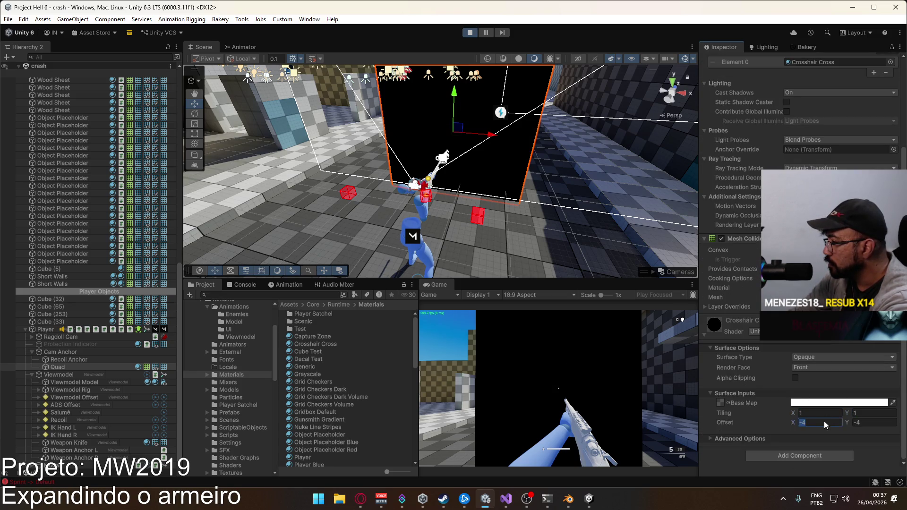
{"action": "type", "text": "10"}
{"action": "key", "text": "Tab"}
{"action": "type", "text": "10"}
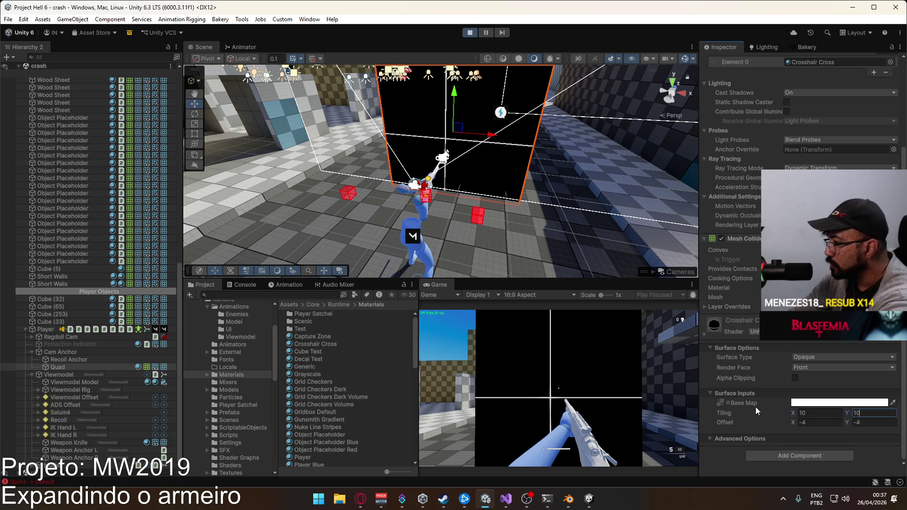
{"action": "type", "text": "-50"}
{"action": "left_click", "coordinate": [868, 422]}
{"action": "type", "text": "0"}
{"action": "left_click", "coordinate": [868, 414]}
{"action": "type", "text": "1"}
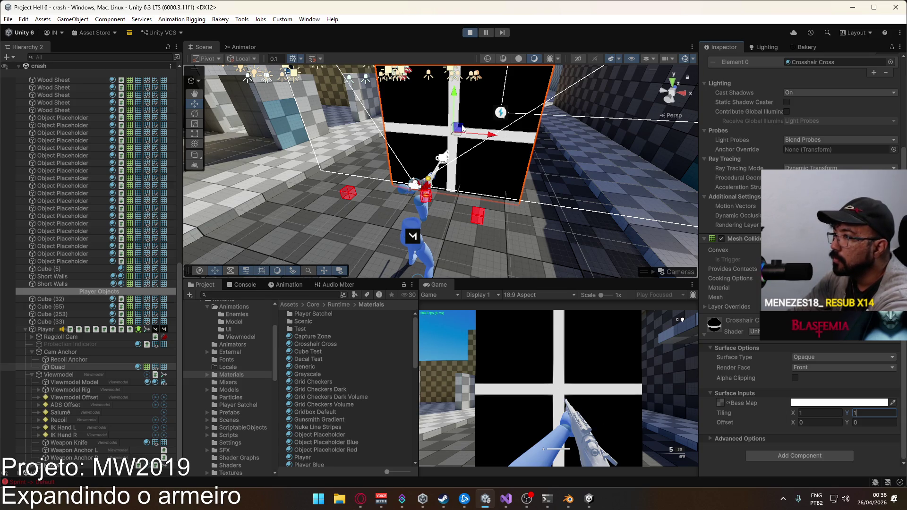
Push the crosshair quad farther from the camera to Position Z 4.17
{"action": "mouse_move", "coordinate": [460, 127]}
{"action": "left_mouse_down"}
{"action": "mouse_move", "coordinate": [510, 118]}
{"action": "mouse_move", "coordinate": [503, 128]}
{"action": "mouse_move", "coordinate": [499, 116]}
{"action": "left_mouse_up"}
{"action": "scroll", "coordinate": [867, 140], "scroll_direction": "up", "scroll_amount": 4}
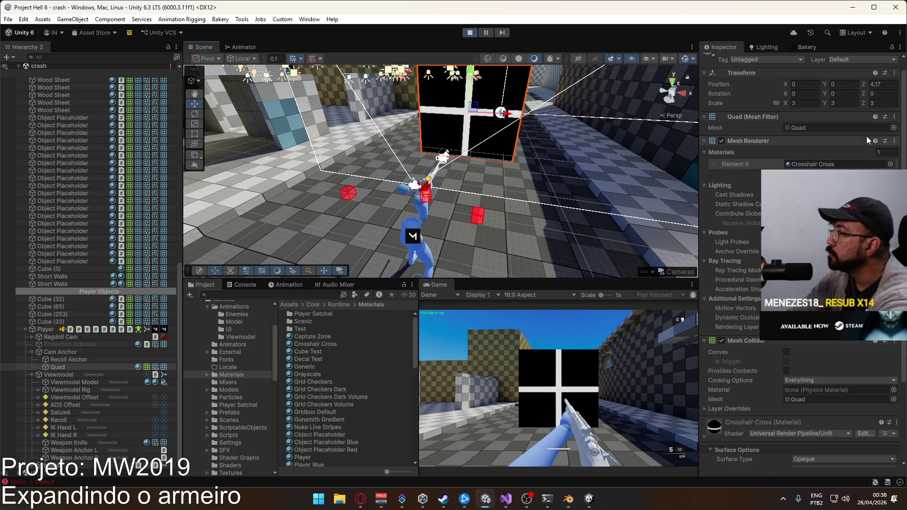
{"action": "scroll", "coordinate": [867, 137], "scroll_direction": "up", "scroll_amount": 1}
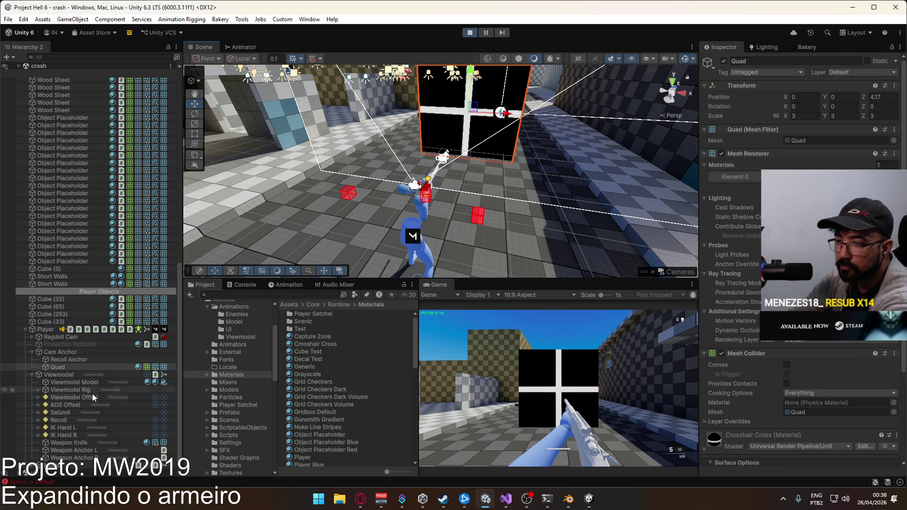
{"action": "left_click_drag", "start_coordinate": [383, 182], "coordinate": [439, 185]}
Attach the Attachment Sniper Scope Small prefab as a child of Weapon SPR(Clone)
{"action": "left_click", "coordinate": [443, 186]}
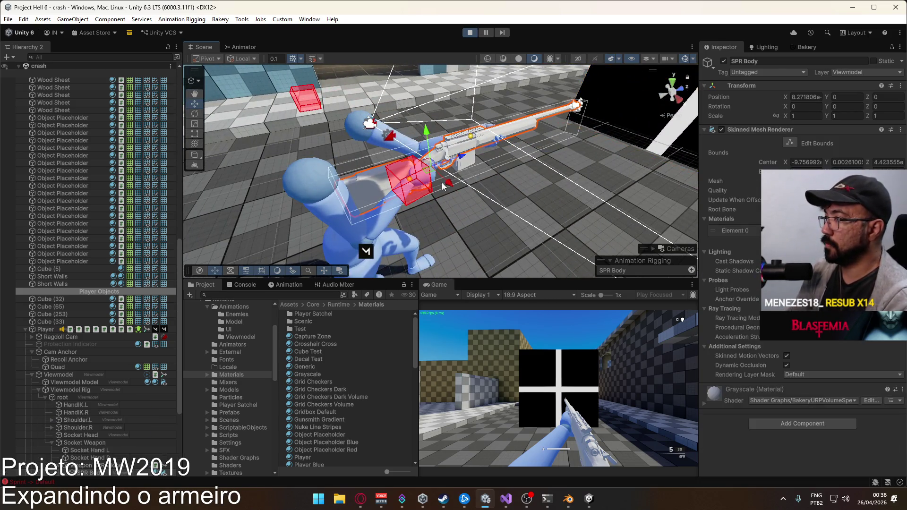
{"action": "scroll", "coordinate": [91, 374], "scroll_direction": "down", "scroll_amount": 3}
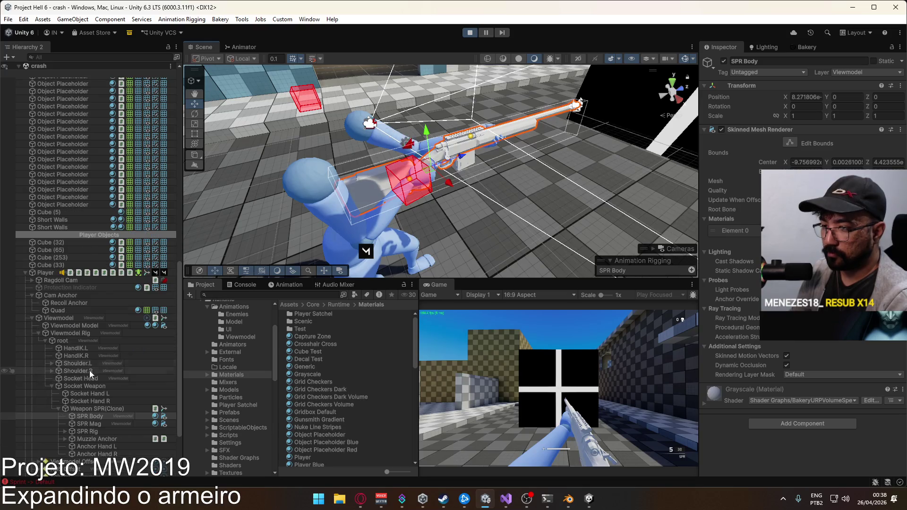
{"action": "left_click", "coordinate": [92, 408]}
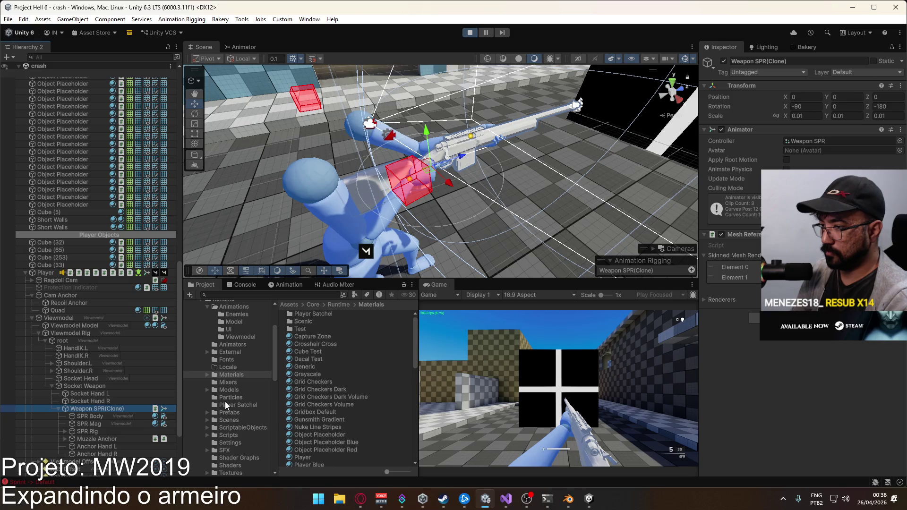
{"action": "left_click", "coordinate": [229, 413]}
{"action": "left_click", "coordinate": [95, 409]}
{"action": "left_click_drag", "start_coordinate": [96, 414], "coordinate": [96, 411]}
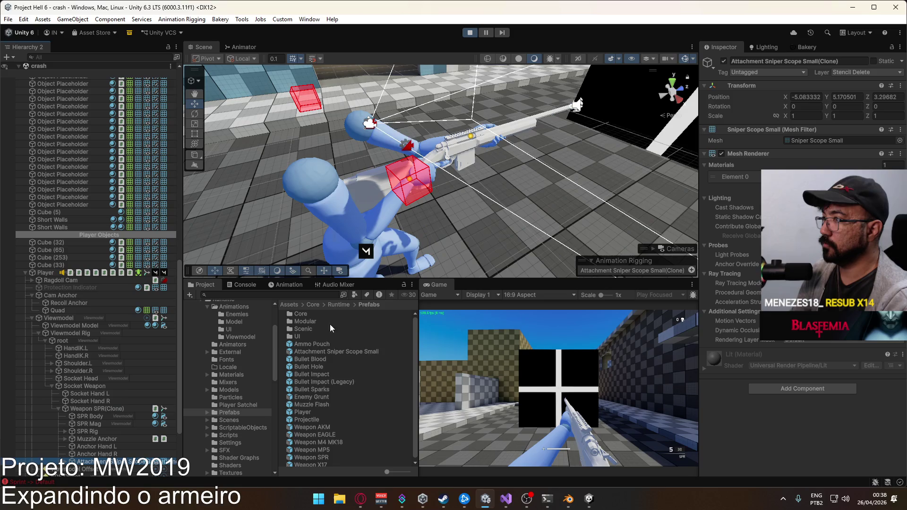
Zero the scope's position, then move it onto the rifle at Y 0.083, Z 0.102
{"action": "left_click", "coordinate": [804, 97]}
{"action": "type", "text": "0"}
{"action": "key", "text": "Tab"}
{"action": "type", "text": "0"}
{"action": "key", "text": "Tab"}
{"action": "type", "text": "0"}
{"action": "left_click_drag", "start_coordinate": [436, 146], "coordinate": [435, 112]}
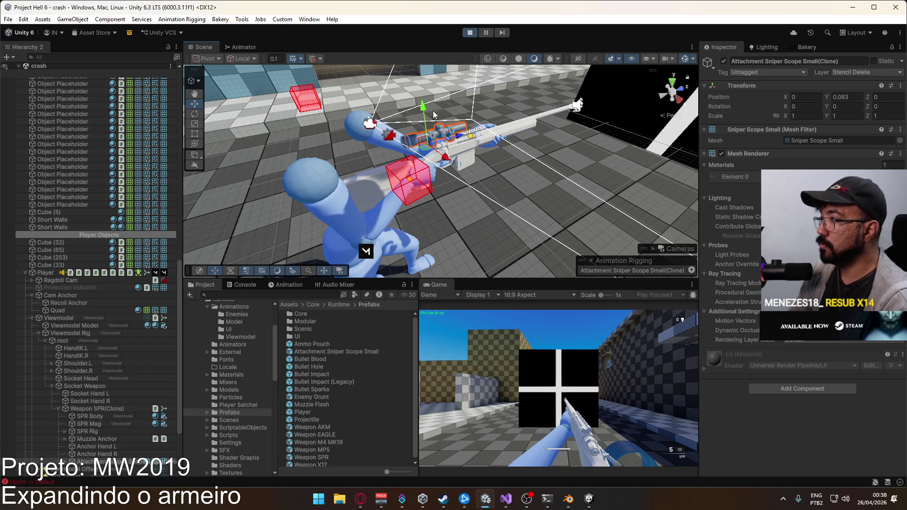
{"action": "left_click_drag", "start_coordinate": [476, 141], "coordinate": [489, 133]}
{"action": "scroll", "coordinate": [473, 118], "scroll_direction": "up", "scroll_amount": 10}
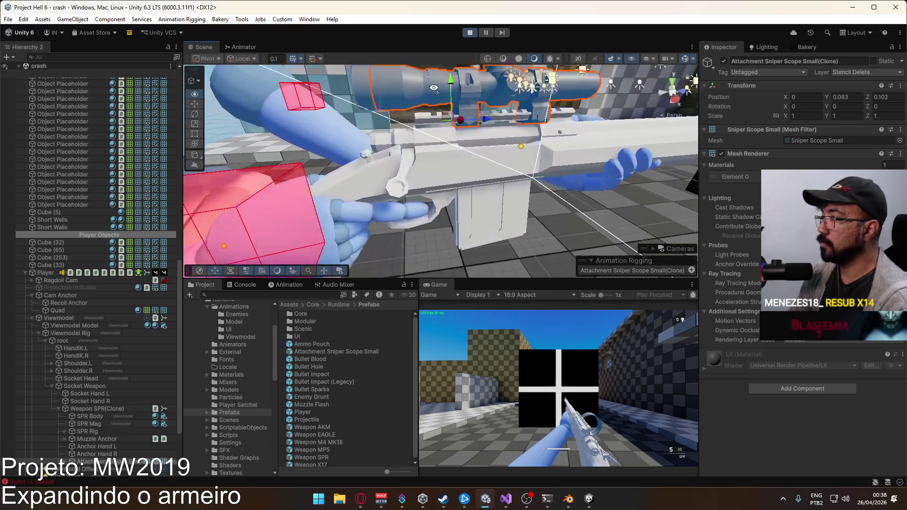
{"action": "left_click_drag", "start_coordinate": [454, 106], "coordinate": [607, 98]}
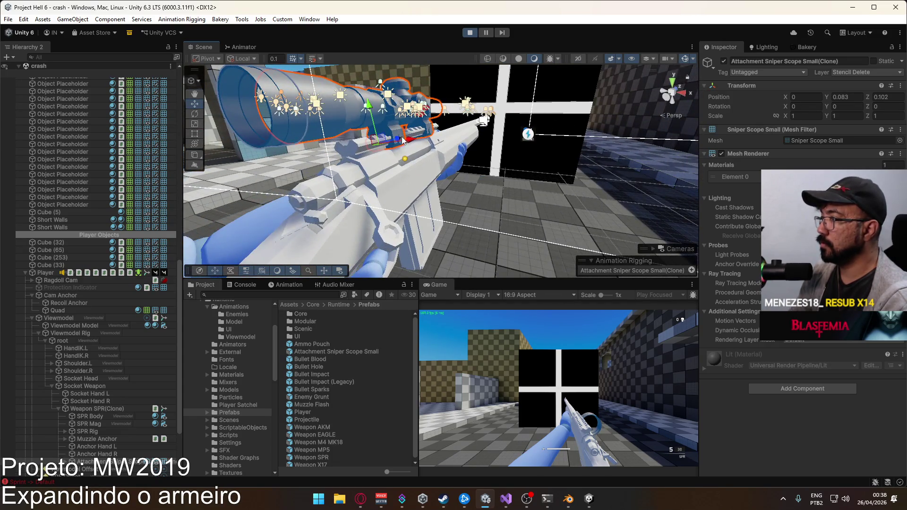
{"action": "left_click_drag", "start_coordinate": [412, 145], "coordinate": [490, 133]}
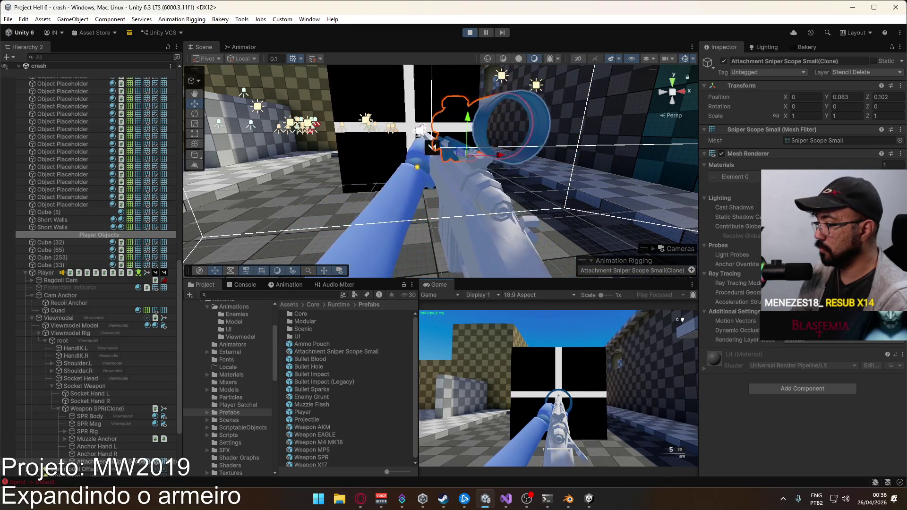
Select the mounted scope attachment, then the black crosshair quad
{"action": "key", "text": "super"}
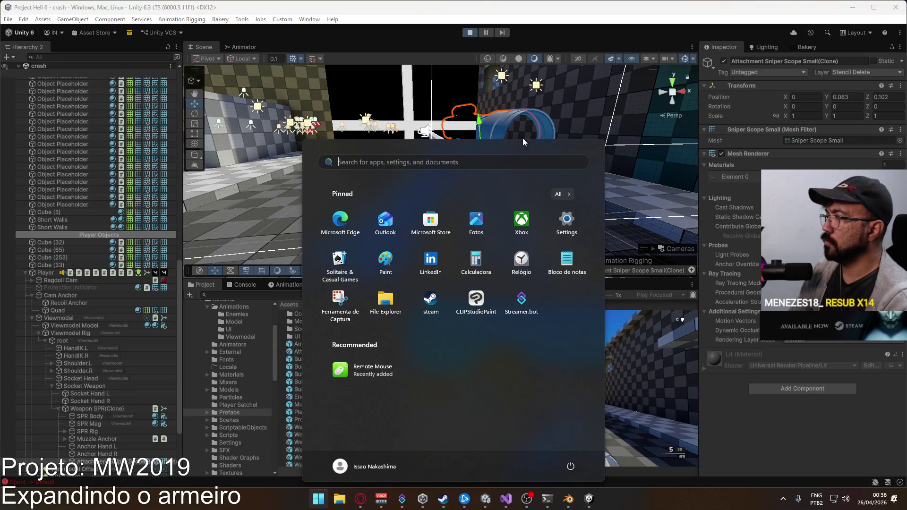
{"action": "key", "text": "super"}
{"action": "left_click", "coordinate": [509, 115]}
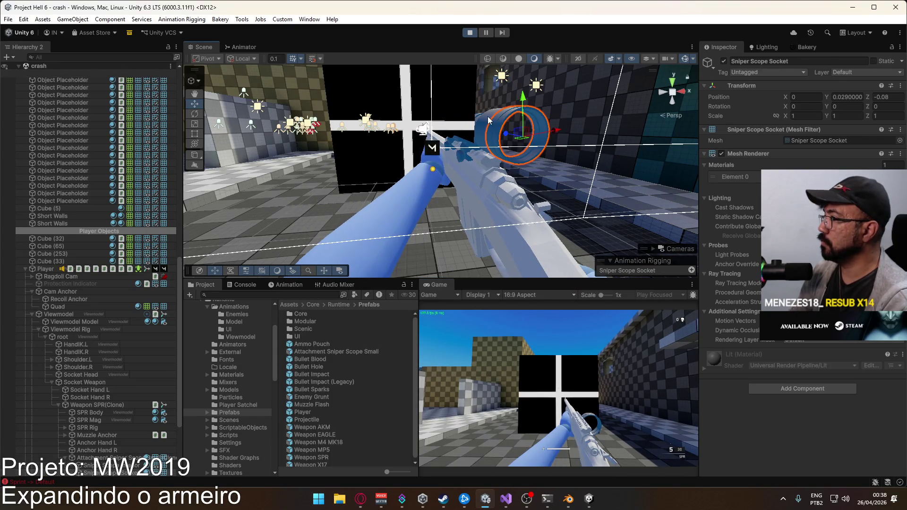
{"action": "left_click", "coordinate": [485, 118]}
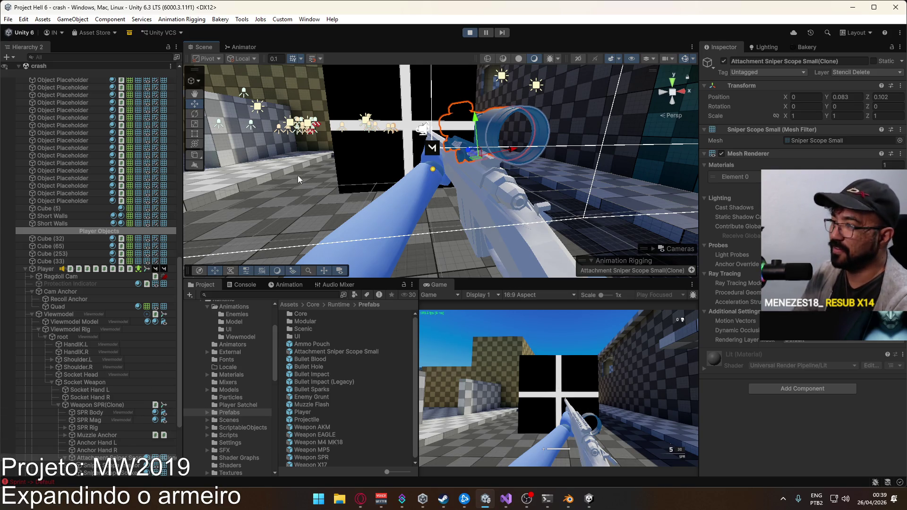
{"action": "left_click", "coordinate": [354, 81]}
Put the crosshair Quad on the Stencil Show layer and aim down the sniper's sights to check it
{"action": "left_click", "coordinate": [857, 73]}
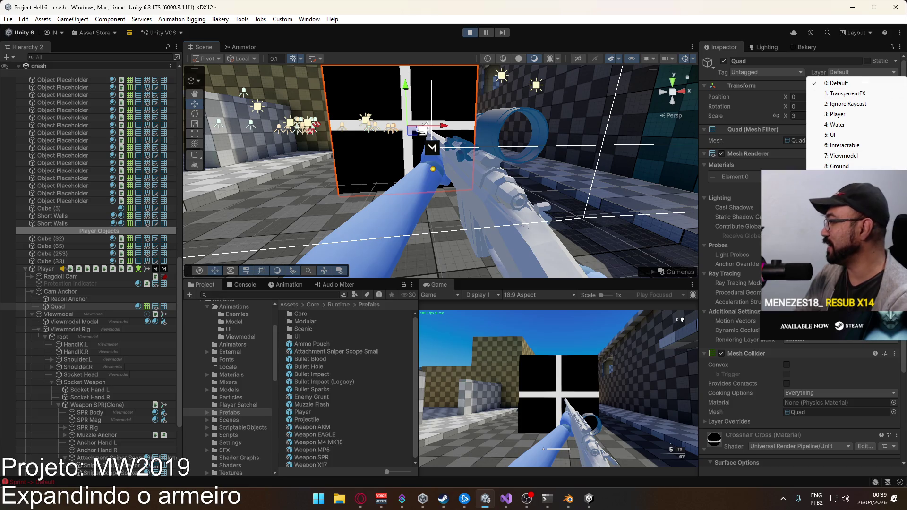
{"action": "left_click", "coordinate": [843, 187]}
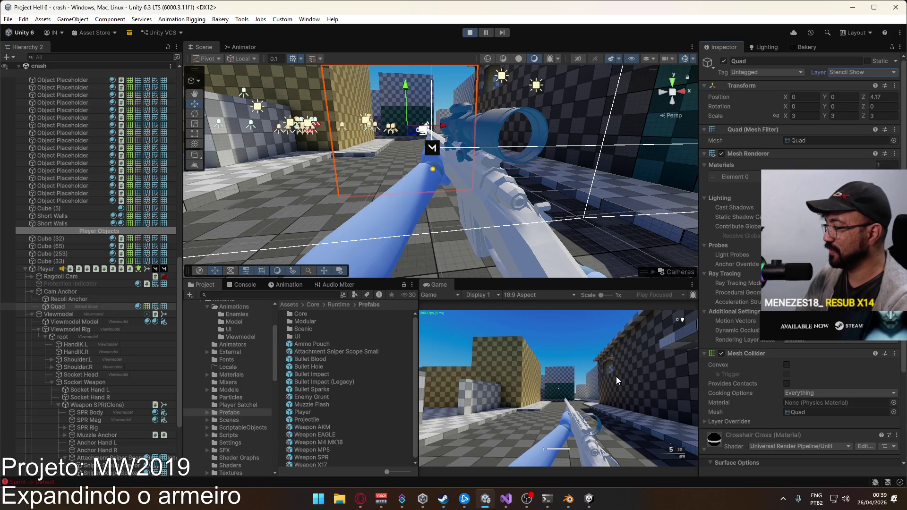
{"action": "right_click", "coordinate": [616, 381]}
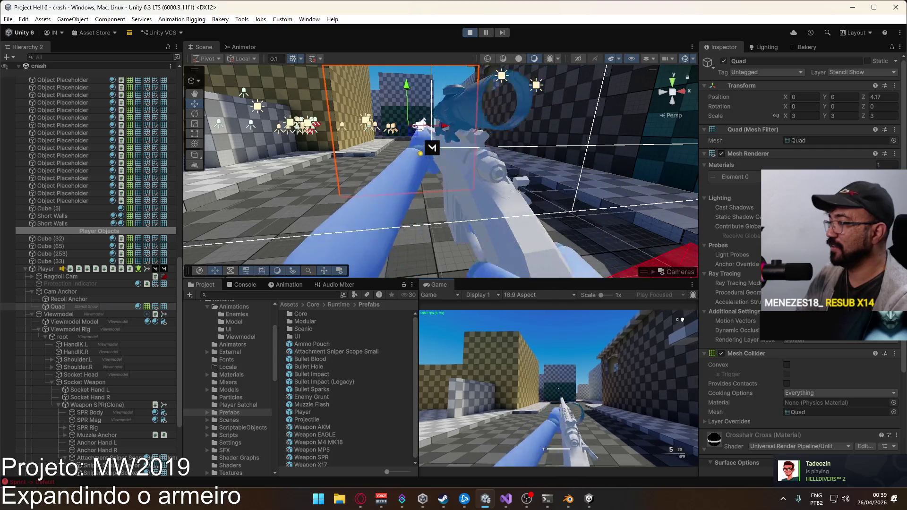
{"action": "key", "text": "super"}
{"action": "key", "text": "Escape"}
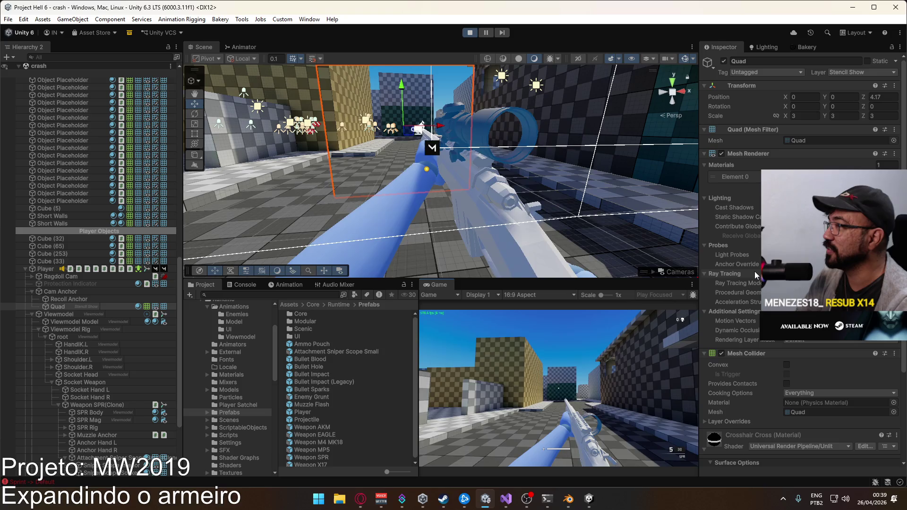
{"action": "key", "text": "super"}
{"action": "key", "text": "super"}
{"action": "key", "text": "super"}
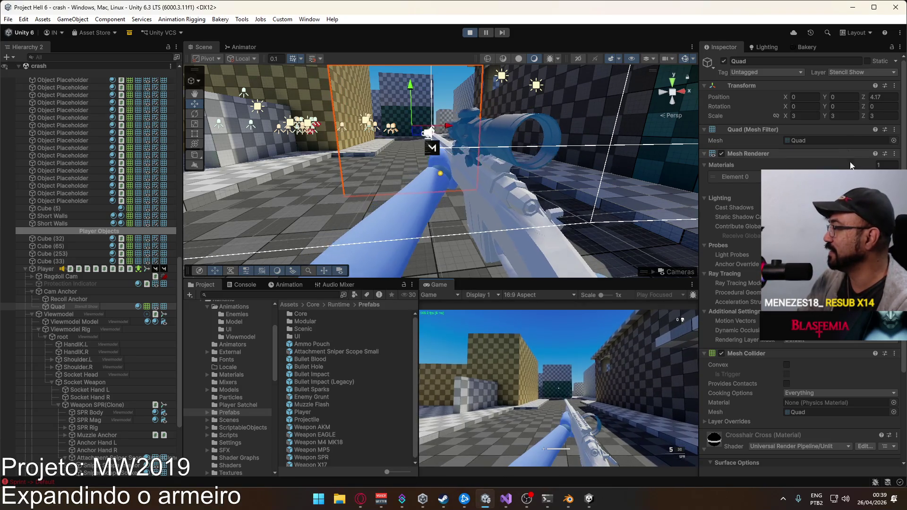
{"action": "key", "text": "super"}
{"action": "key", "text": "super"}
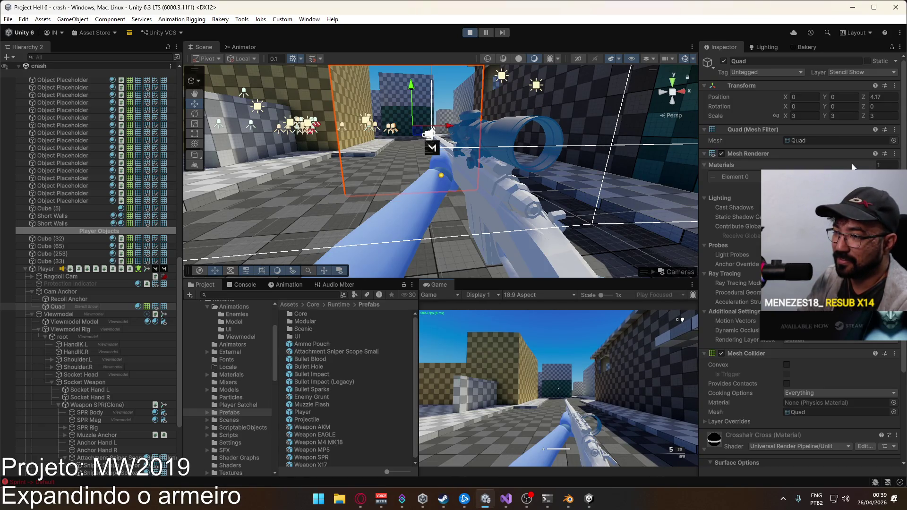
{"action": "key", "text": "super"}
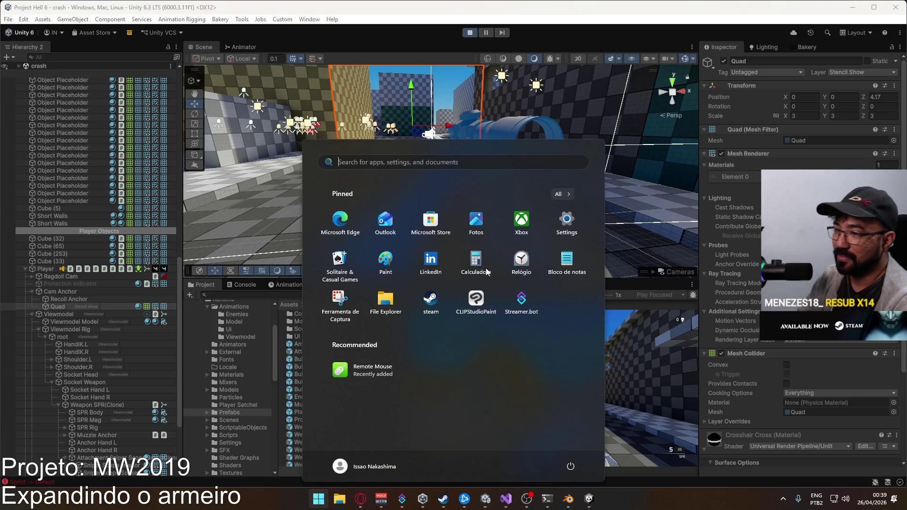
{"action": "scroll", "coordinate": [122, 419], "scroll_direction": "down", "scroll_amount": 3}
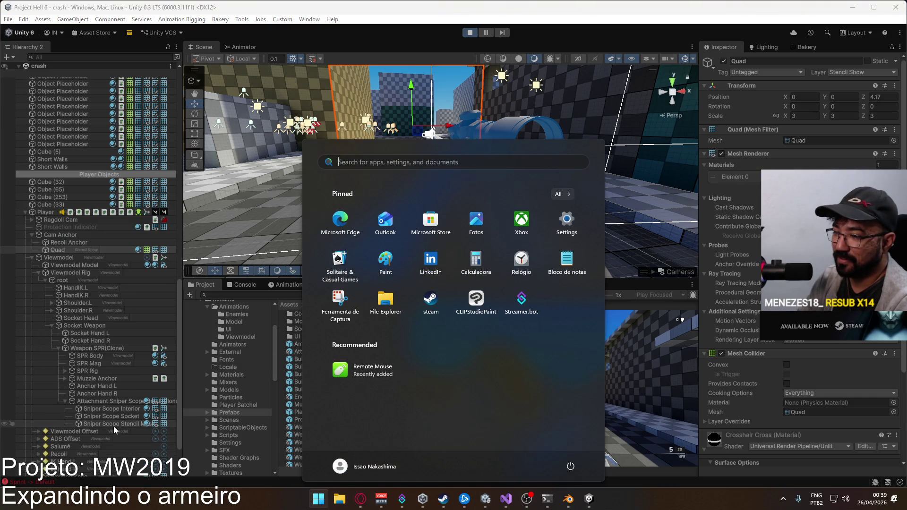
Inspect the Sniper Scope Stencil Mask material's stencil settings, then select the main Camera
{"action": "left_click", "coordinate": [73, 252]}
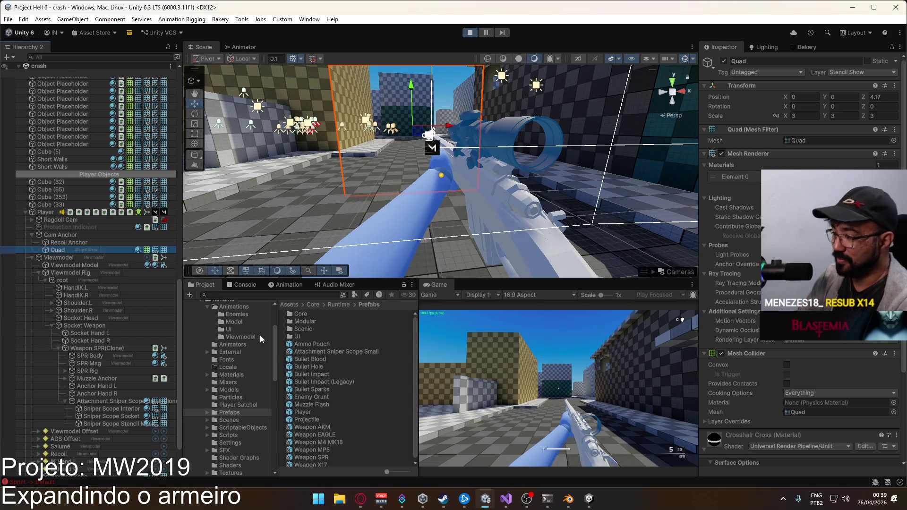
{"action": "left_click", "coordinate": [112, 424]}
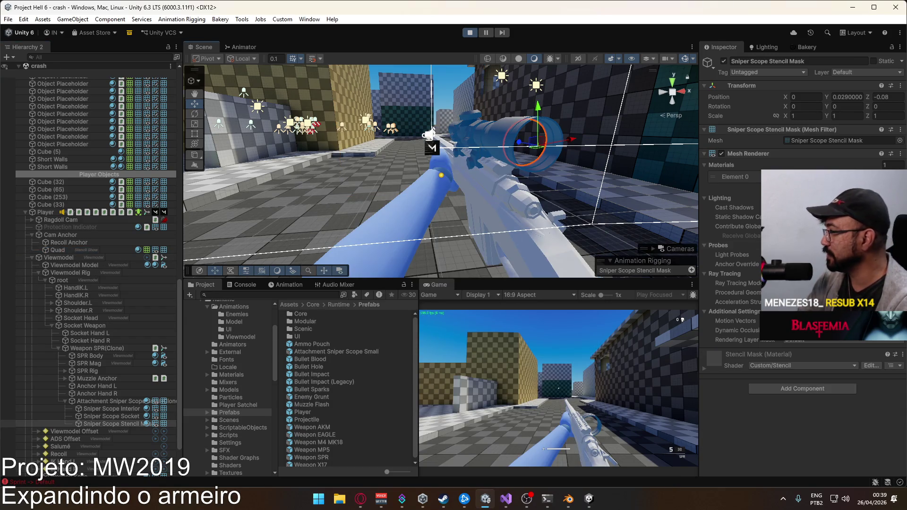
{"action": "left_click", "coordinate": [705, 369]}
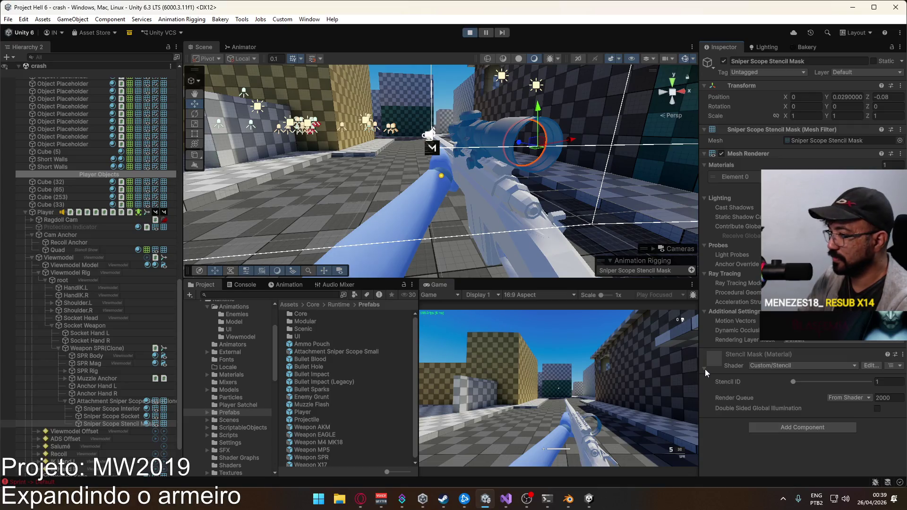
{"action": "left_click", "coordinate": [705, 369]}
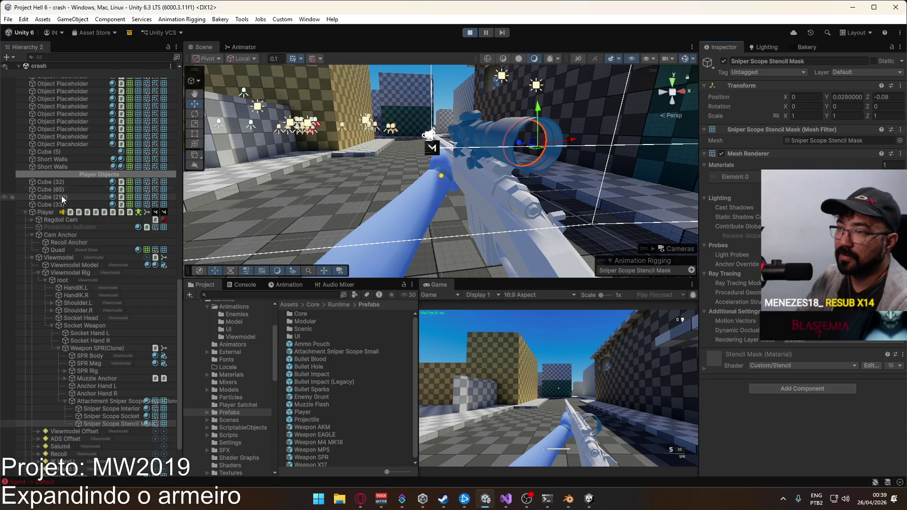
{"action": "scroll", "coordinate": [70, 200], "scroll_direction": "up", "scroll_amount": 10}
{"action": "scroll", "coordinate": [77, 201], "scroll_direction": "up", "scroll_amount": 5}
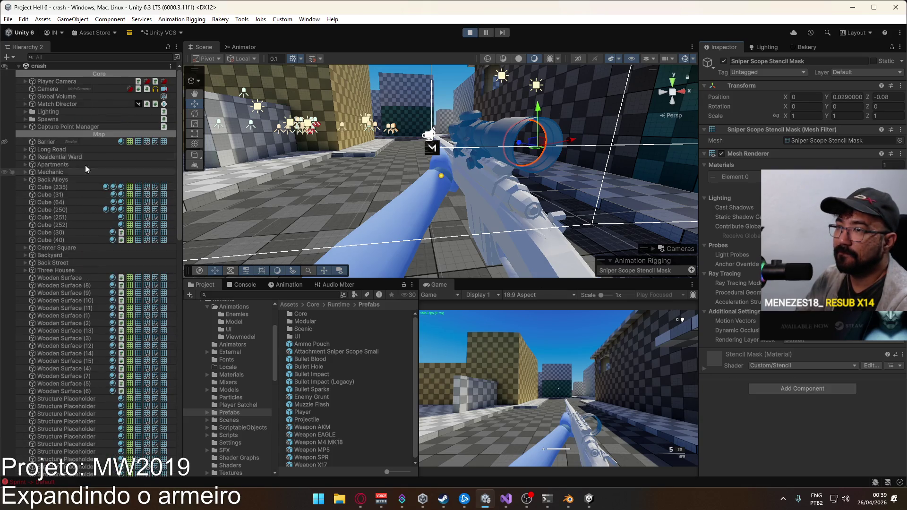
{"action": "left_click", "coordinate": [55, 88]}
Look over the main Camera's Culling Mask layer list, then browse to the Scenes folder
{"action": "left_click", "coordinate": [801, 345]}
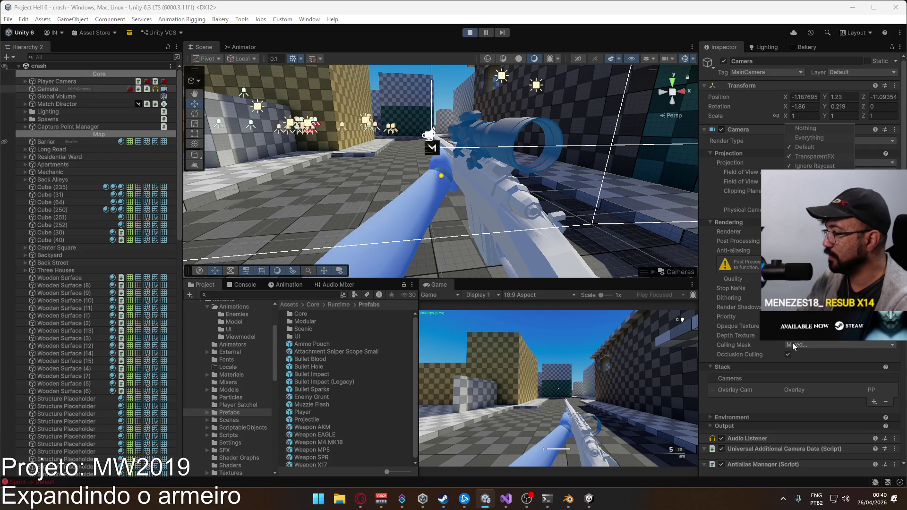
{"action": "left_click", "coordinate": [686, 349]}
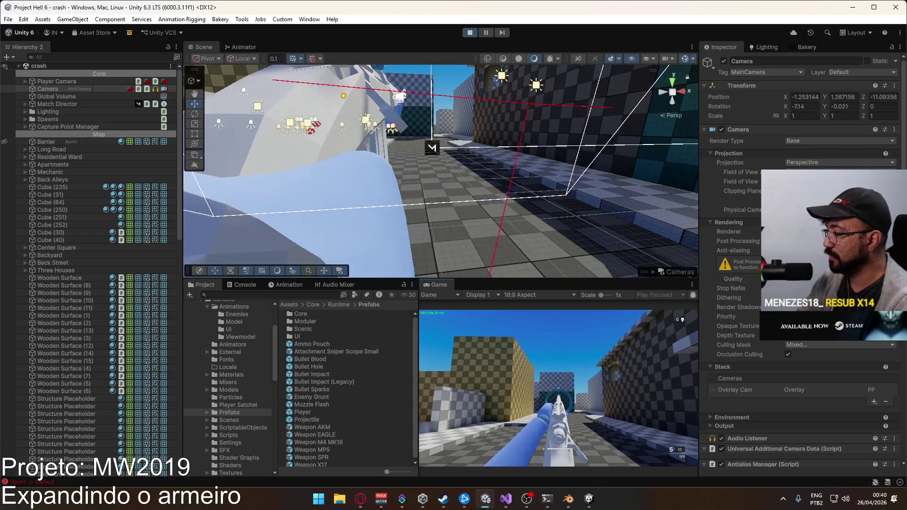
{"action": "key", "text": "super"}
{"action": "left_click", "coordinate": [827, 344]}
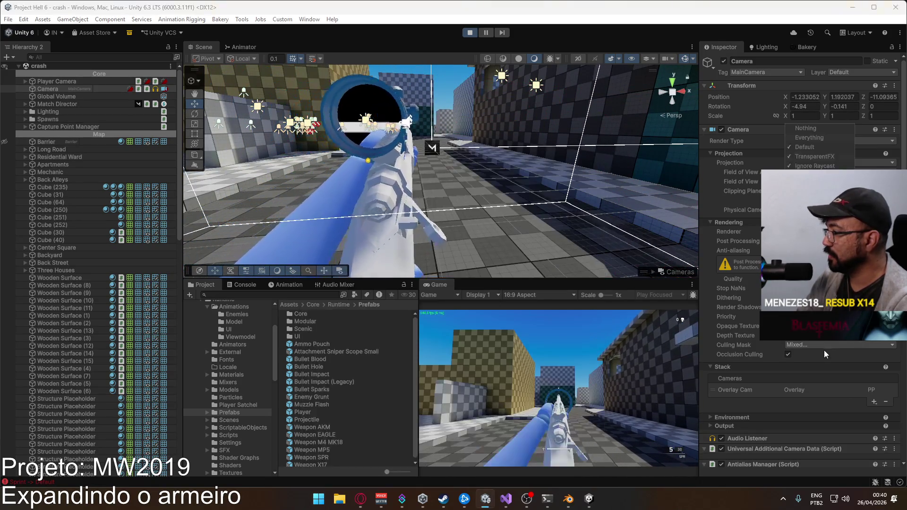
{"action": "key", "text": "Escape"}
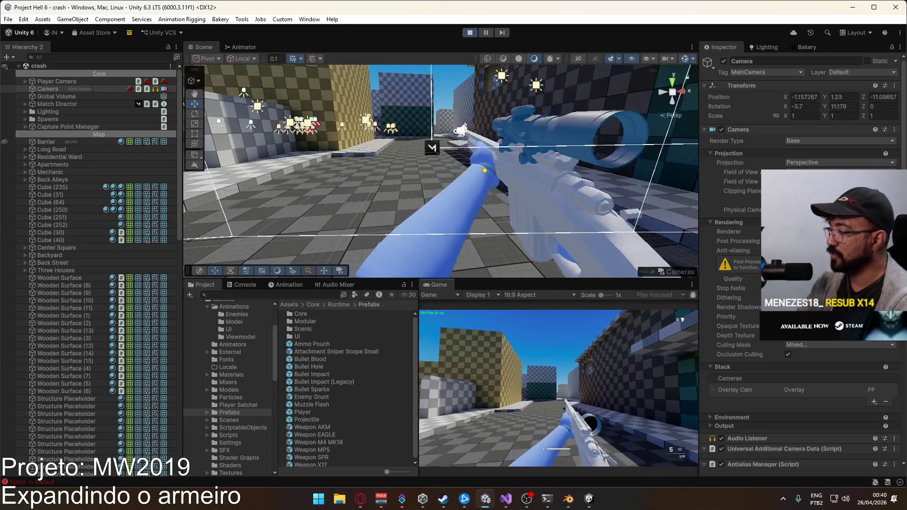
{"action": "key", "text": "super"}
{"action": "key", "text": "super"}
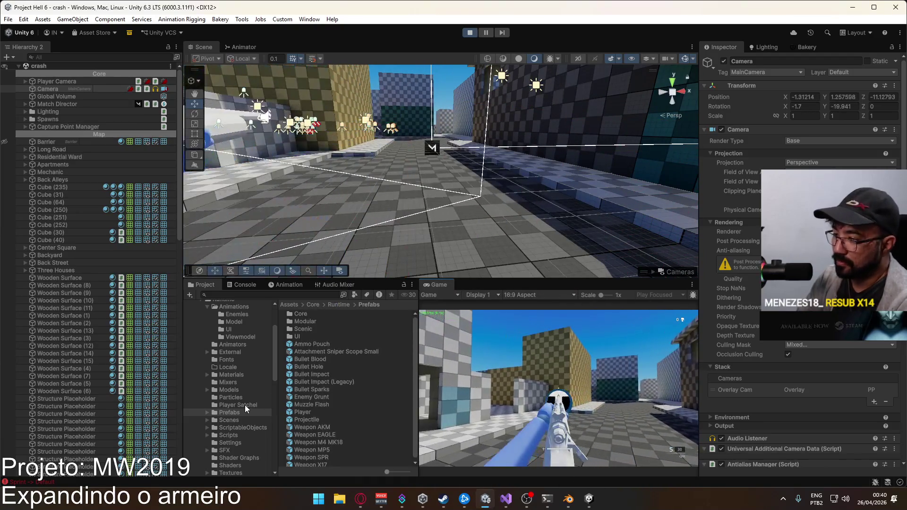
{"action": "left_click", "coordinate": [235, 418]}
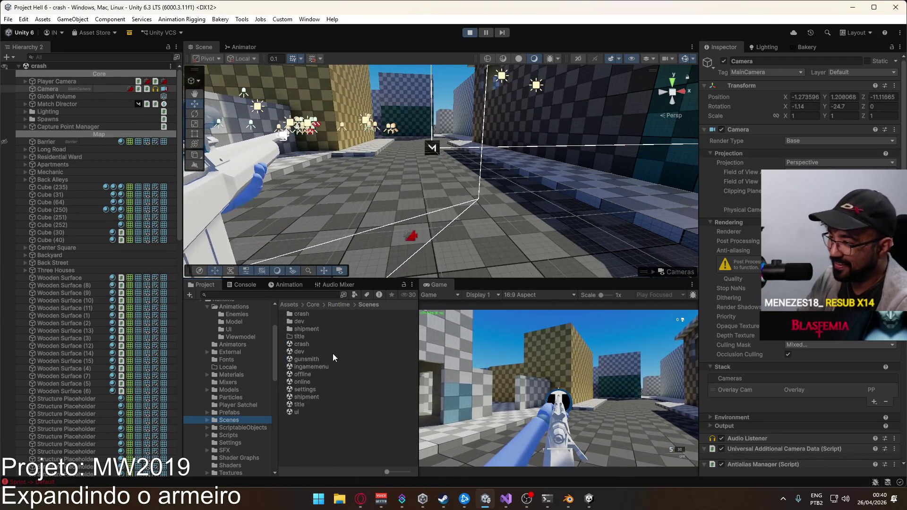
Open the dev scene and select Cube (11), the small Stencil Show cube beside the wall
{"action": "left_click", "coordinate": [325, 345]}
{"action": "double_click", "coordinate": [317, 352]}
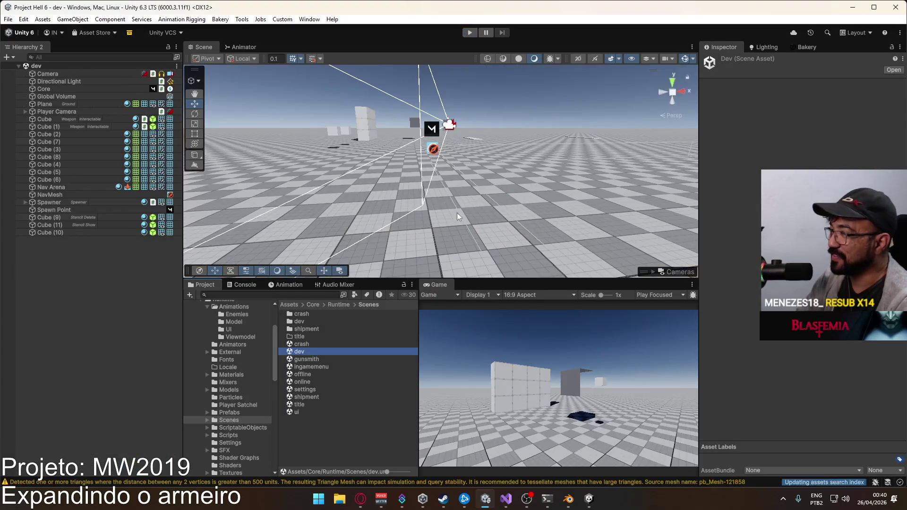
{"action": "left_click_drag", "start_coordinate": [434, 146], "coordinate": [387, 168]}
{"action": "left_click", "coordinate": [401, 157]}
{"action": "left_click", "coordinate": [402, 157]}
{"action": "mouse_move", "coordinate": [454, 152]}
{"action": "left_mouse_down"}
{"action": "mouse_move", "coordinate": [345, 180]}
{"action": "mouse_move", "coordinate": [367, 155]}
{"action": "mouse_move", "coordinate": [444, 152]}
{"action": "left_mouse_up"}
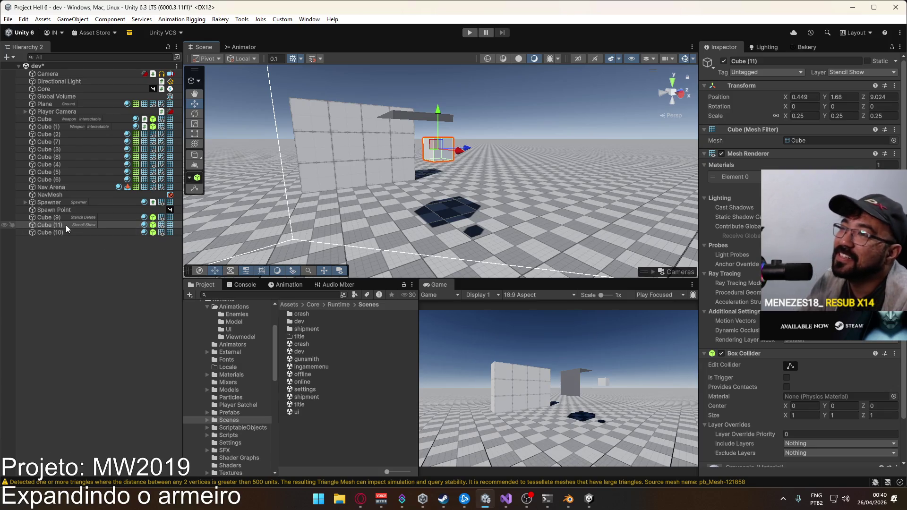
Create a Quad as a child of Cube (11) from its Hierarchy context menu
{"action": "left_click", "coordinate": [242, 19]}
{"action": "mouse_move", "coordinate": [282, 20]}
{"action": "mouse_move", "coordinate": [224, 20]}
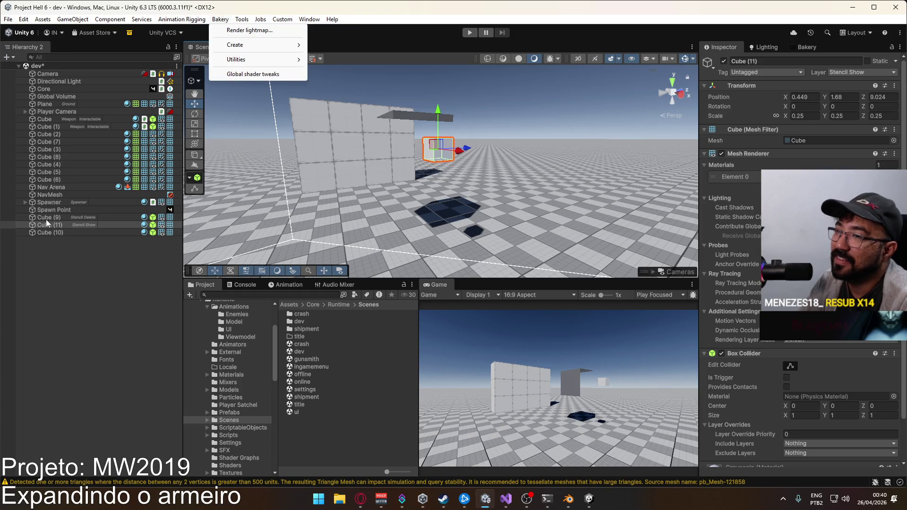
{"action": "right_click", "coordinate": [46, 222]}
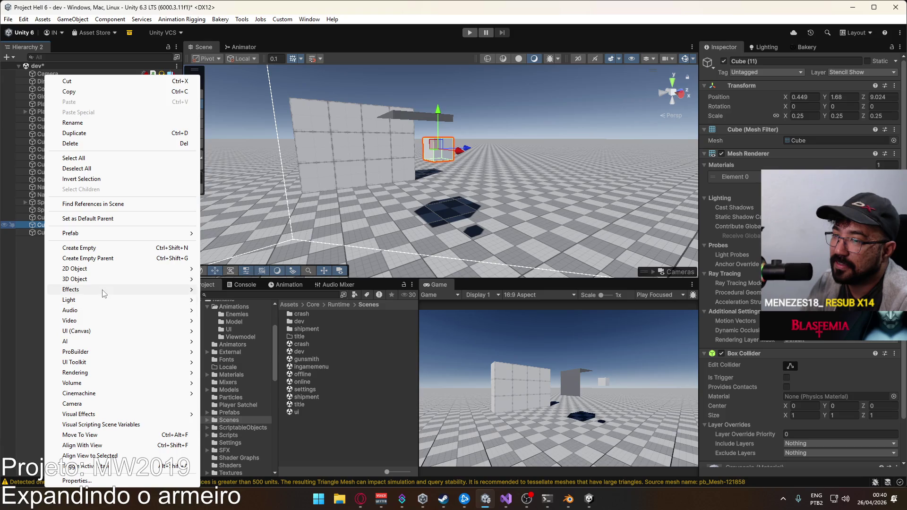
{"action": "mouse_move", "coordinate": [142, 279]}
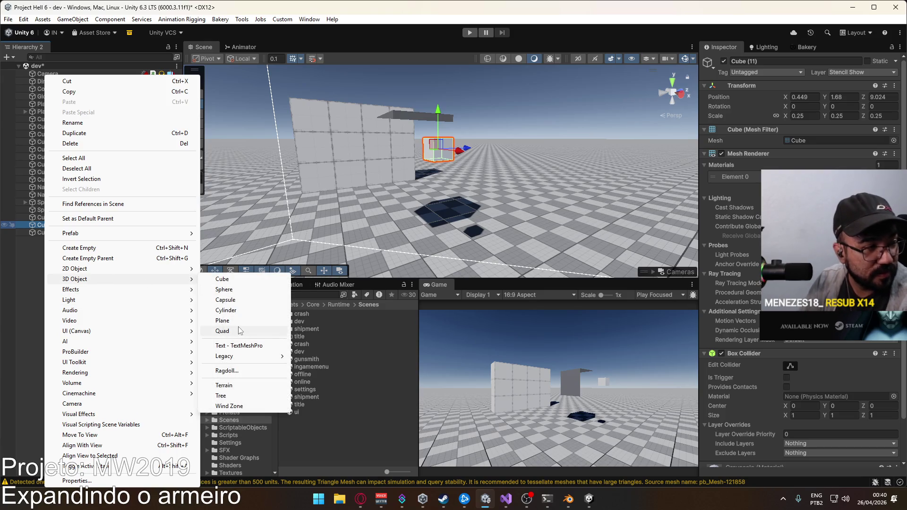
{"action": "left_click", "coordinate": [223, 331]}
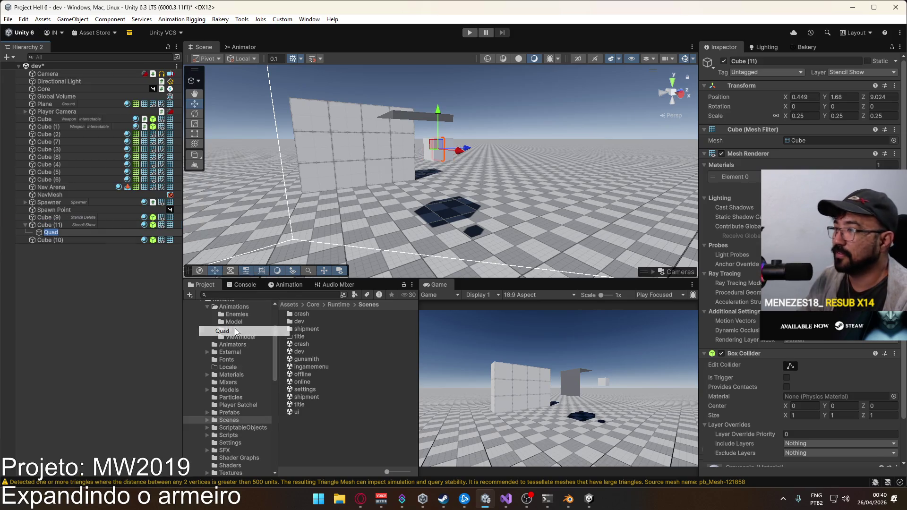
Rotate the quad to 270 on Y and move it beside the wall
{"action": "left_click", "coordinate": [847, 108]}
{"action": "type", "text": "27"}
{"action": "left_click_drag", "start_coordinate": [432, 151], "coordinate": [429, 149]}
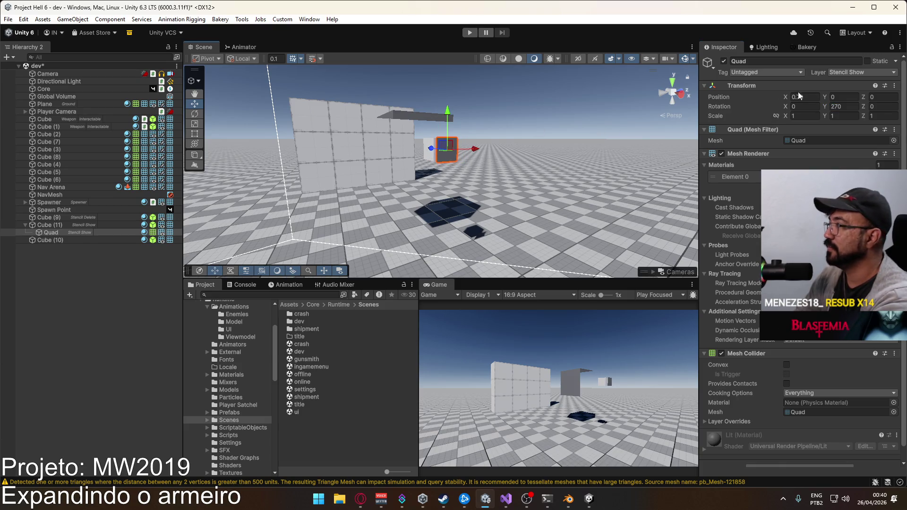
{"action": "left_click", "coordinate": [856, 73]}
{"action": "mouse_move", "coordinate": [514, 177]}
{"action": "left_mouse_down"}
{"action": "mouse_move", "coordinate": [445, 183]}
{"action": "mouse_move", "coordinate": [455, 143]}
{"action": "left_mouse_up"}
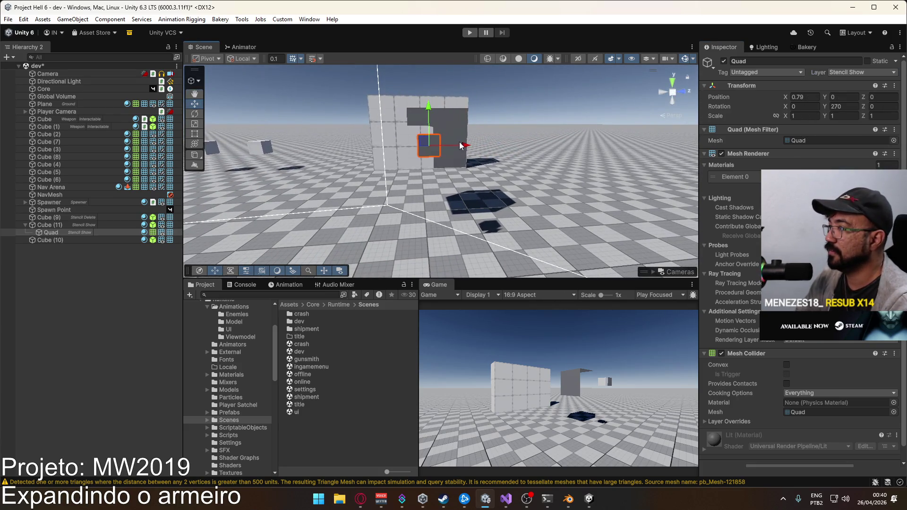
{"action": "left_click", "coordinate": [487, 143]}
{"action": "left_click", "coordinate": [467, 142]}
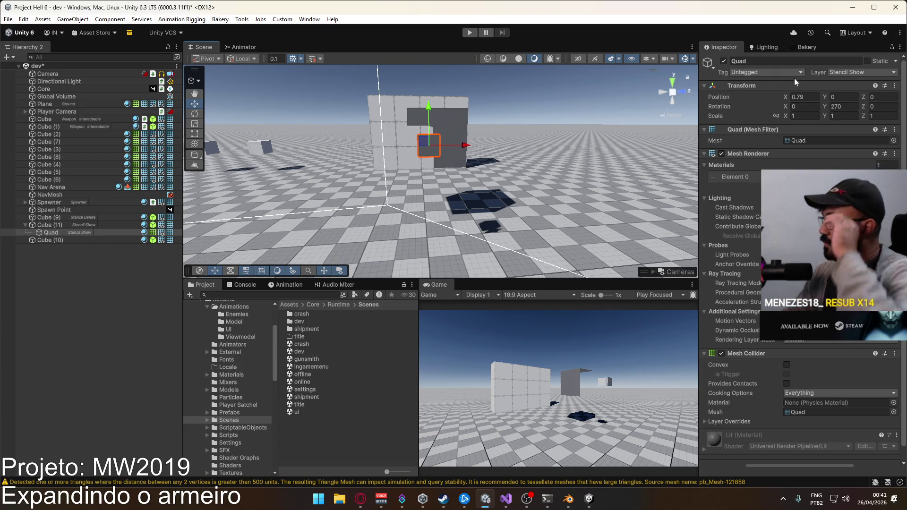
{"action": "left_click", "coordinate": [418, 158]}
{"action": "scroll", "coordinate": [434, 154], "scroll_direction": "up", "scroll_amount": 4}
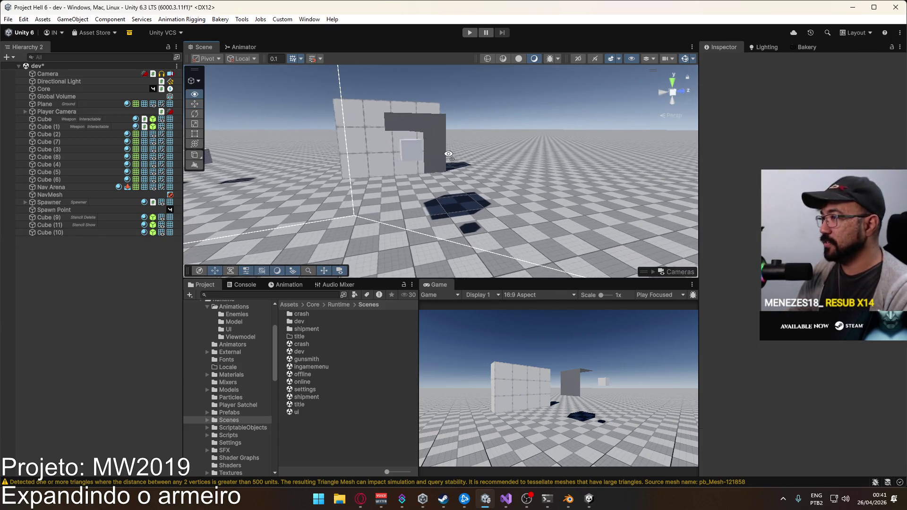
Create a new Plane and put it on the Stencil Show layer
{"action": "mouse_move", "coordinate": [560, 131]}
{"action": "left_mouse_down"}
{"action": "mouse_move", "coordinate": [402, 140]}
{"action": "mouse_move", "coordinate": [422, 125]}
{"action": "left_mouse_up"}
{"action": "left_click", "coordinate": [73, 19]}
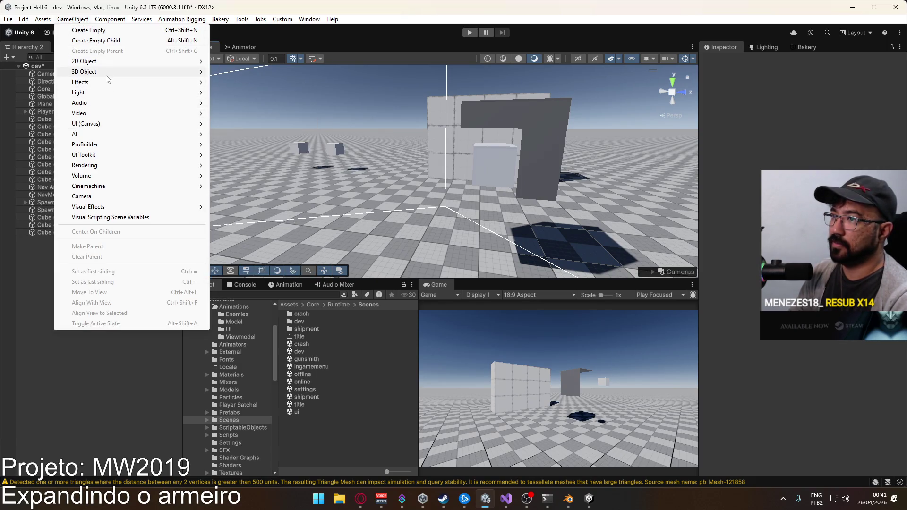
{"action": "mouse_move", "coordinate": [108, 73]}
{"action": "left_click", "coordinate": [279, 113]}
{"action": "scroll", "coordinate": [480, 160], "scroll_direction": "down", "scroll_amount": 3}
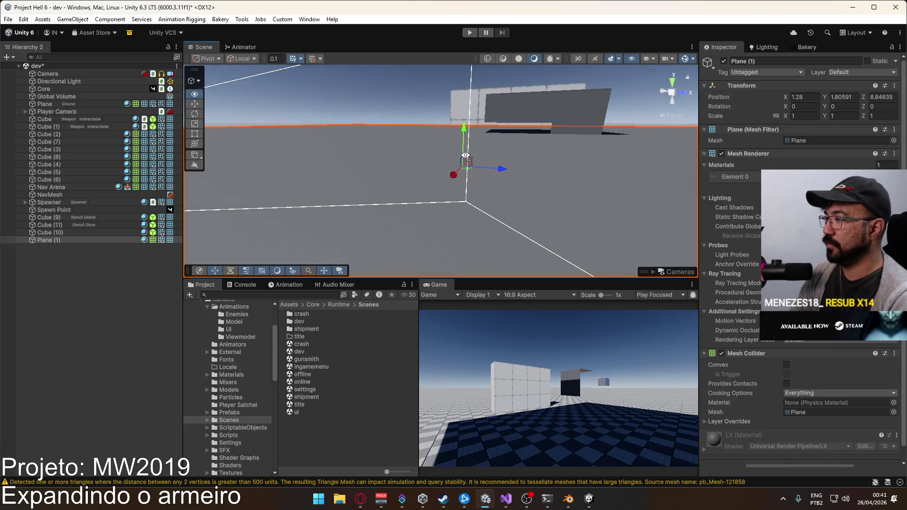
{"action": "left_click", "coordinate": [860, 72]}
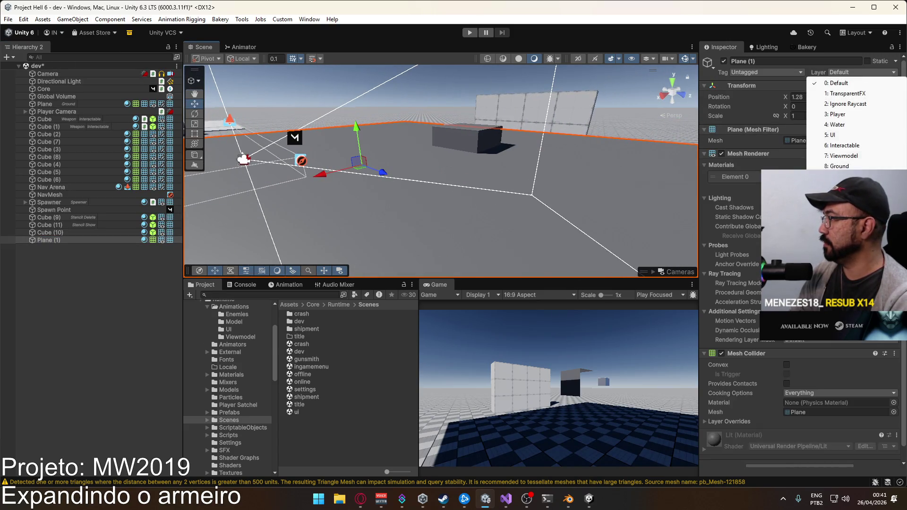
{"action": "left_click", "coordinate": [834, 197]}
Stand the plane upright with a rotation of 90, 90, 0
{"action": "left_click", "coordinate": [738, 105]}
{"action": "type", "text": "90"}
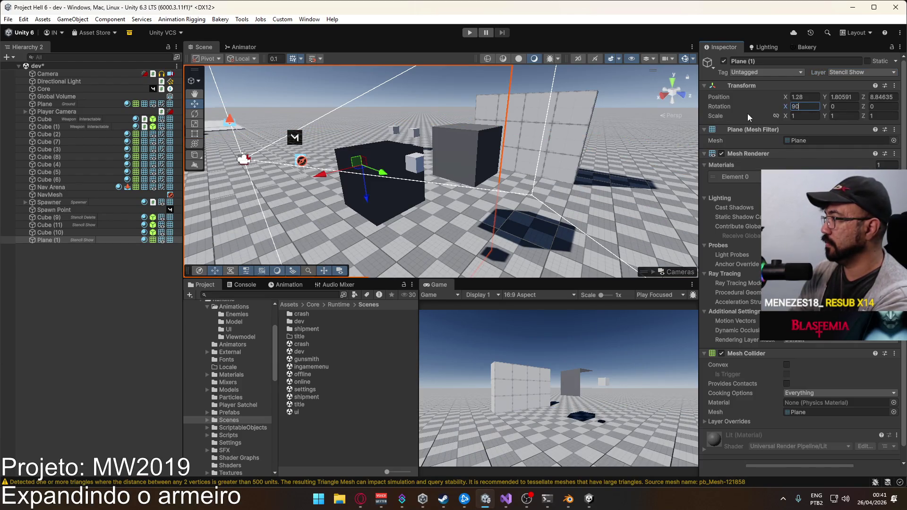
{"action": "type", "text": "0"}
{"action": "left_click", "coordinate": [865, 72]}
{"action": "left_click", "coordinate": [837, 83]}
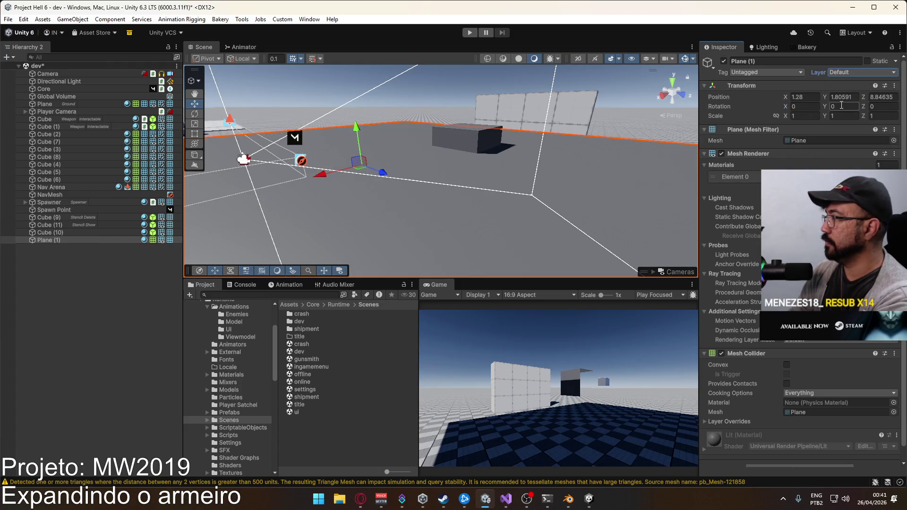
{"action": "left_click", "coordinate": [875, 106]}
{"action": "type", "text": "90"}
{"action": "key", "text": "Escape"}
{"action": "left_click", "coordinate": [804, 106]}
{"action": "type", "text": "90"}
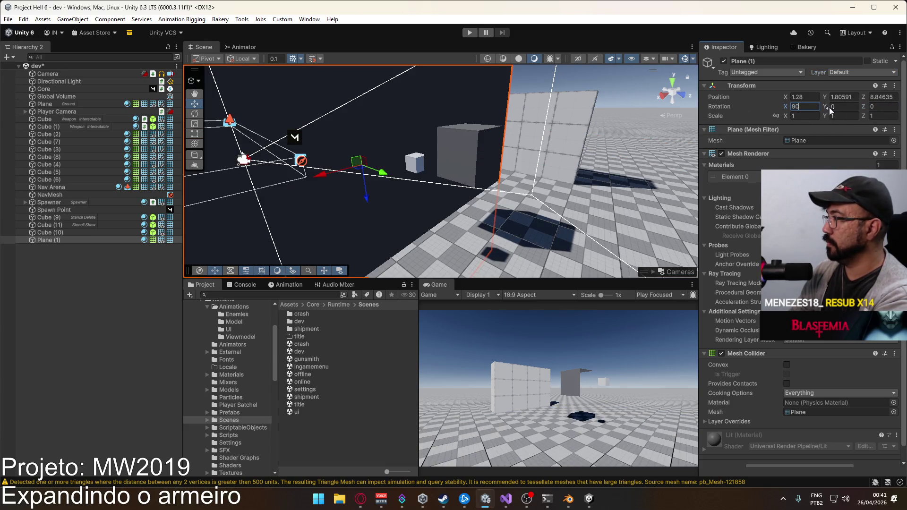
{"action": "mouse_move", "coordinate": [827, 108]}
{"action": "left_mouse_down"}
{"action": "mouse_move", "coordinate": [345, 120]}
{"action": "mouse_move", "coordinate": [251, 228]}
{"action": "mouse_move", "coordinate": [15, 224]}
{"action": "mouse_move", "coordinate": [313, 236]}
{"action": "left_mouse_up"}
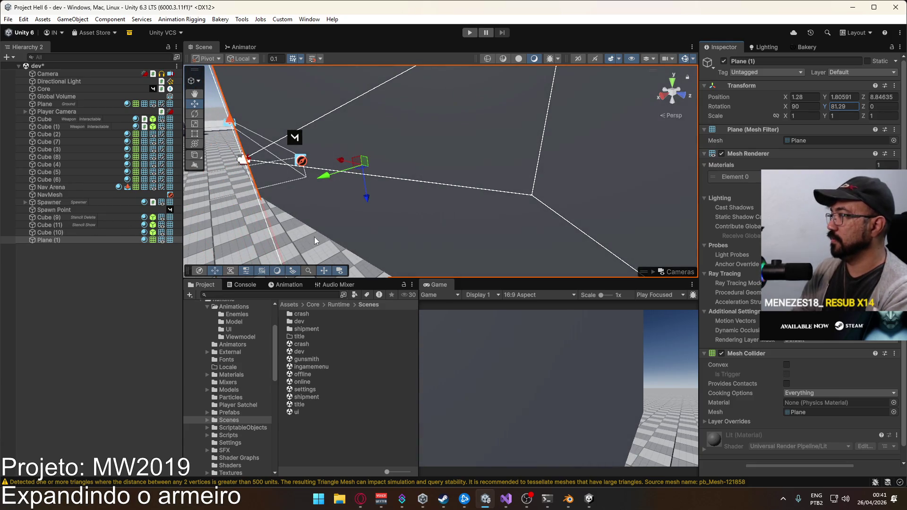
{"action": "left_click", "coordinate": [838, 106]}
{"action": "type", "text": "90"}
{"action": "key", "text": "Return"}
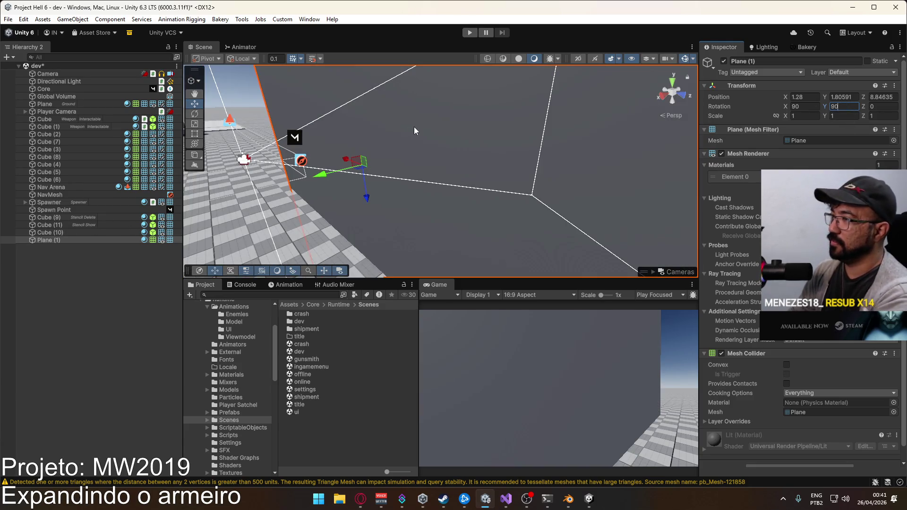
Slide the plane along X, set it to Stencil Show, and scale it to 0.07
{"action": "mouse_move", "coordinate": [307, 173]}
{"action": "left_mouse_down"}
{"action": "mouse_move", "coordinate": [344, 179]}
{"action": "mouse_move", "coordinate": [472, 153]}
{"action": "mouse_move", "coordinate": [419, 171]}
{"action": "left_mouse_up"}
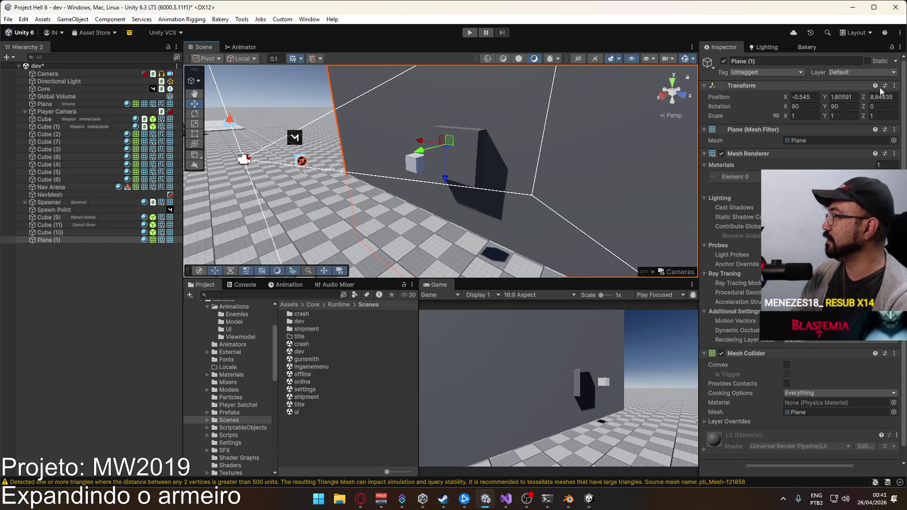
{"action": "left_click", "coordinate": [859, 72]}
{"action": "left_click", "coordinate": [838, 197]}
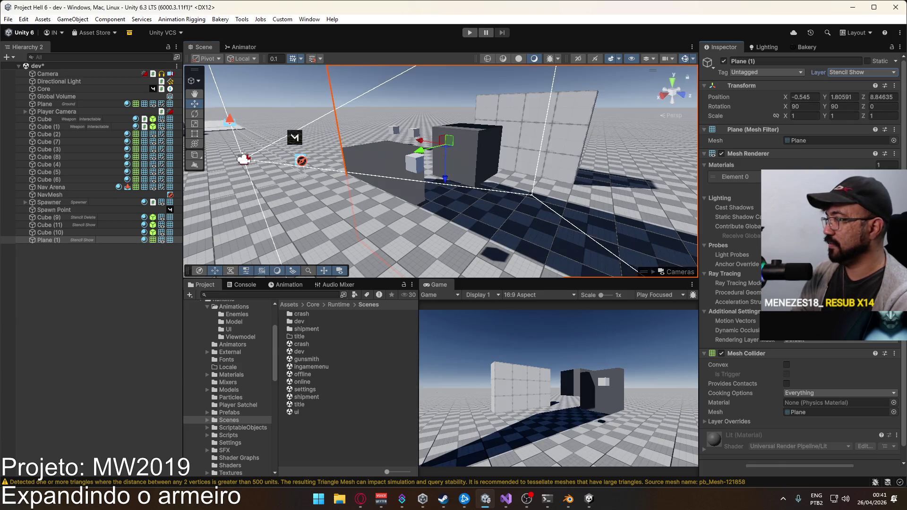
{"action": "left_click_drag", "start_coordinate": [529, 195], "coordinate": [480, 160]}
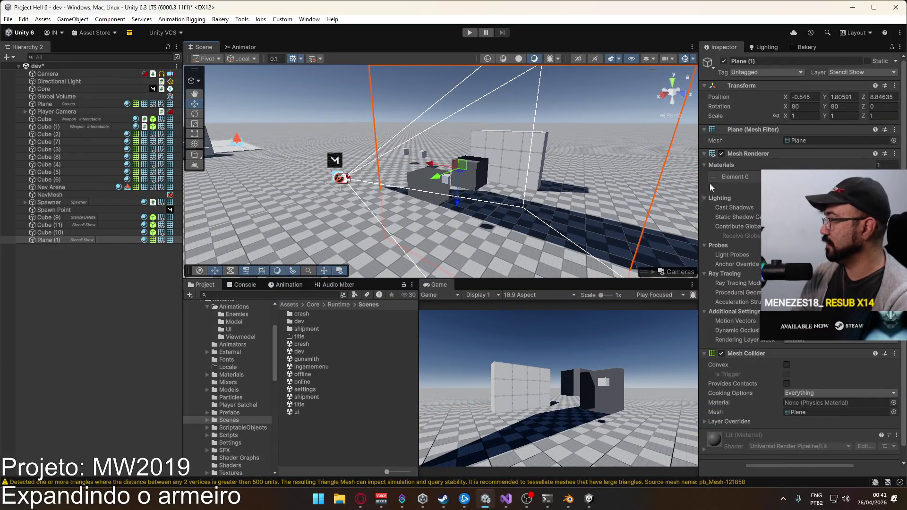
{"action": "left_click", "coordinate": [804, 115]}
{"action": "type", "text": "-0.05"}
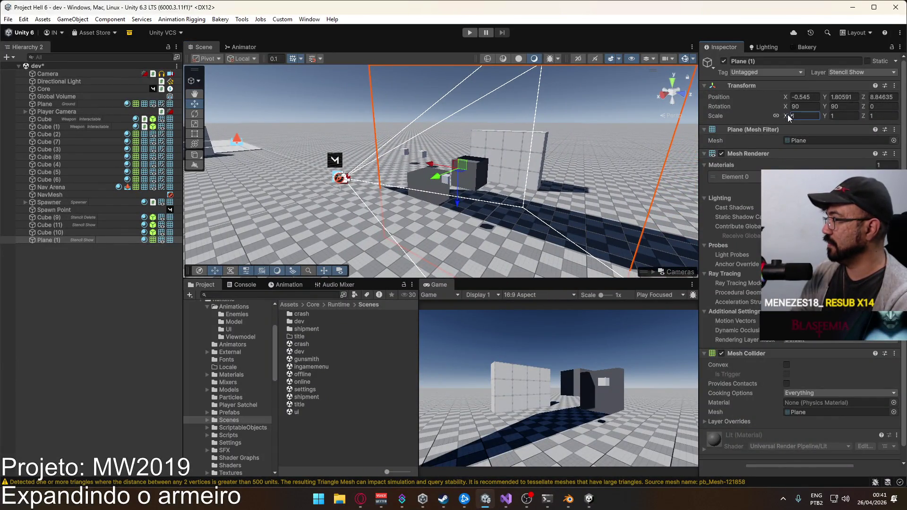
{"action": "key", "text": "Return"}
{"action": "type", "text": "0.1"}
{"action": "key", "text": "Return"}
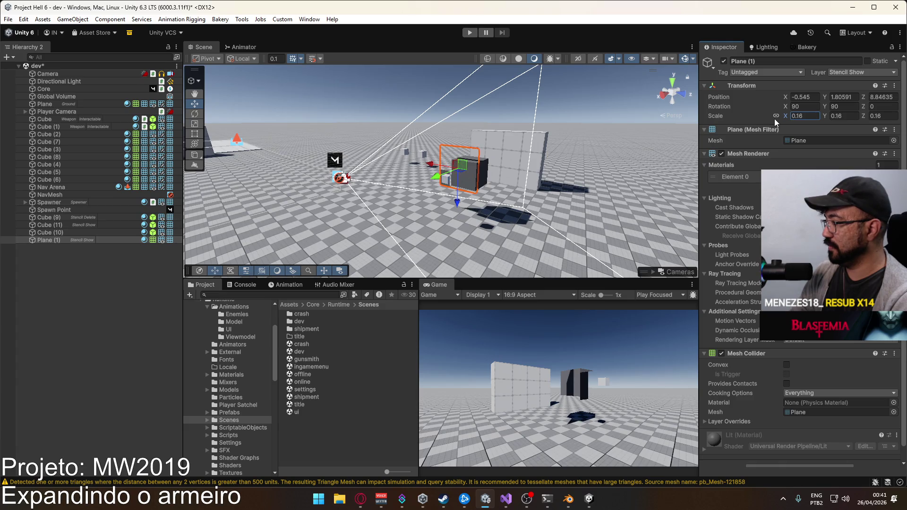
{"action": "type", "text": "0.07"}
{"action": "key", "text": "Return"}
{"action": "mouse_move", "coordinate": [603, 152]}
{"action": "left_mouse_down"}
{"action": "mouse_move", "coordinate": [521, 164]}
{"action": "mouse_move", "coordinate": [481, 142]}
{"action": "mouse_move", "coordinate": [409, 160]}
{"action": "mouse_move", "coordinate": [491, 169]}
{"action": "mouse_move", "coordinate": [628, 112]}
{"action": "mouse_move", "coordinate": [579, 101]}
{"action": "mouse_move", "coordinate": [539, 113]}
{"action": "left_mouse_up"}
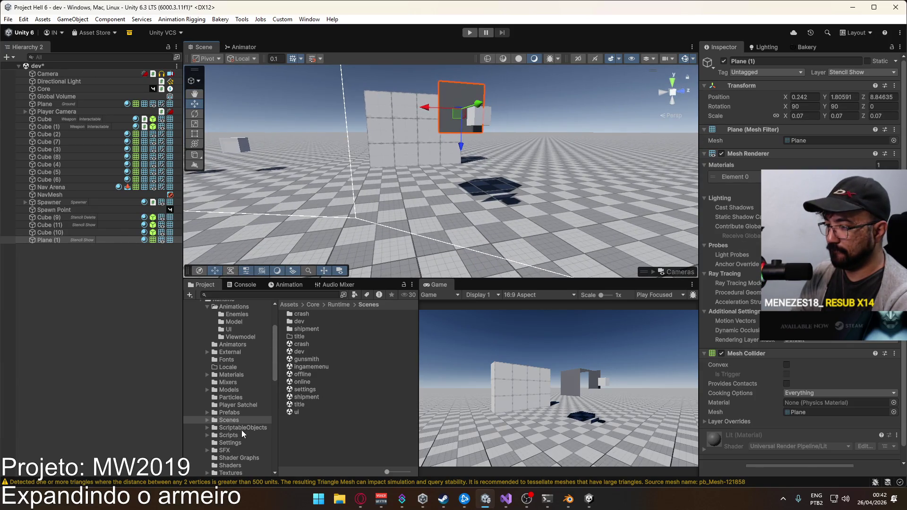
Apply the Crosshair Cross material to Plane (1), lower the plane slightly, and select the material
{"action": "left_click", "coordinate": [231, 375]}
{"action": "scroll", "coordinate": [348, 396], "scroll_direction": "down", "scroll_amount": 10}
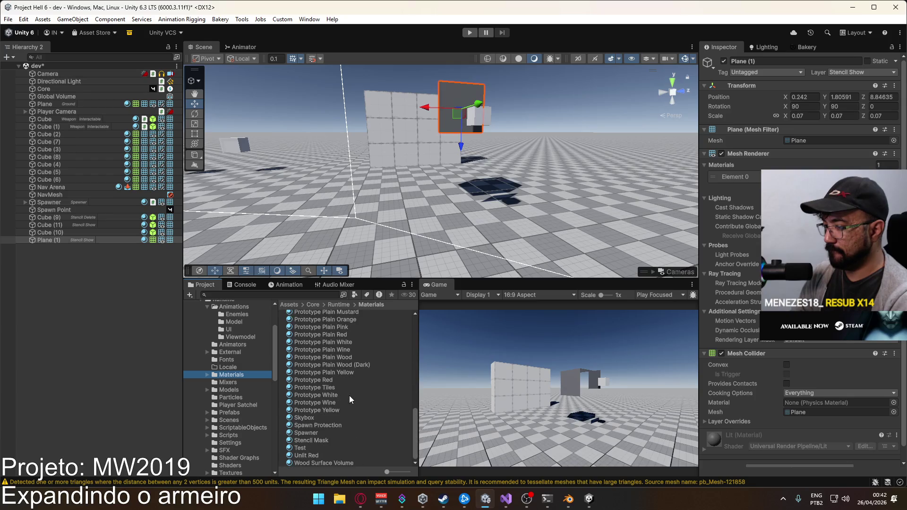
{"action": "scroll", "coordinate": [322, 432], "scroll_direction": "up", "scroll_amount": 8}
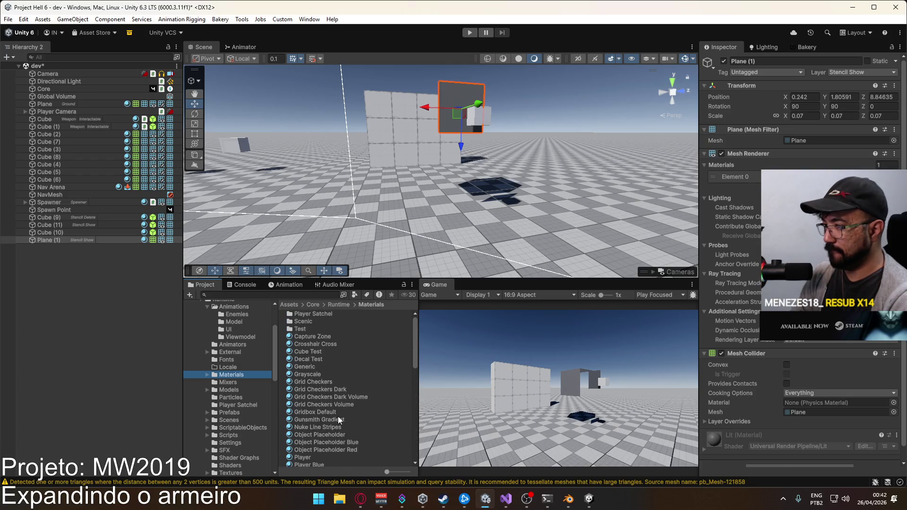
{"action": "mouse_move", "coordinate": [307, 343]}
{"action": "left_mouse_down"}
{"action": "mouse_move", "coordinate": [444, 151]}
{"action": "mouse_move", "coordinate": [524, 123]}
{"action": "mouse_move", "coordinate": [468, 109]}
{"action": "mouse_move", "coordinate": [524, 118]}
{"action": "mouse_move", "coordinate": [456, 83]}
{"action": "mouse_move", "coordinate": [476, 30]}
{"action": "mouse_move", "coordinate": [461, 108]}
{"action": "mouse_move", "coordinate": [92, 240]}
{"action": "mouse_move", "coordinate": [51, 239]}
{"action": "left_mouse_up"}
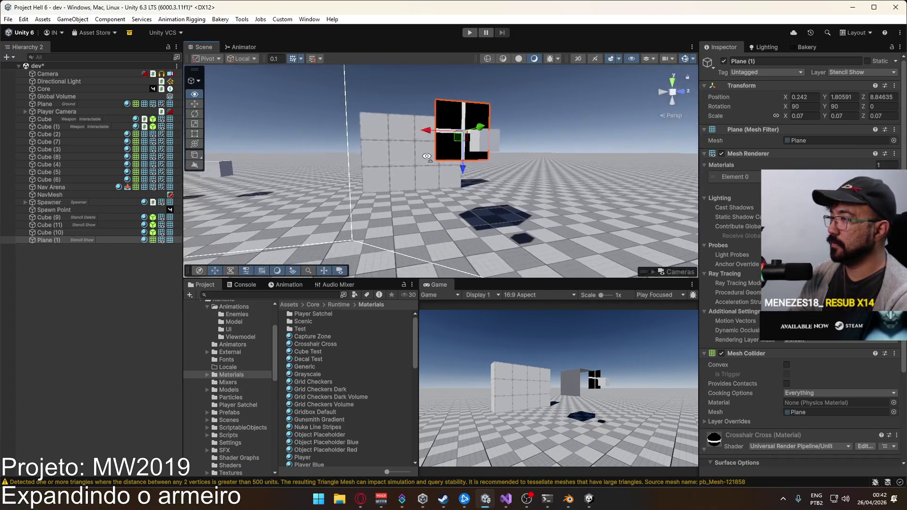
{"action": "mouse_move", "coordinate": [461, 136]}
{"action": "left_mouse_down"}
{"action": "mouse_move", "coordinate": [458, 150]}
{"action": "mouse_move", "coordinate": [510, 137]}
{"action": "mouse_move", "coordinate": [557, 228]}
{"action": "mouse_move", "coordinate": [595, 143]}
{"action": "mouse_move", "coordinate": [434, 165]}
{"action": "mouse_move", "coordinate": [392, 191]}
{"action": "mouse_move", "coordinate": [243, 219]}
{"action": "mouse_move", "coordinate": [305, 184]}
{"action": "mouse_move", "coordinate": [321, 189]}
{"action": "mouse_move", "coordinate": [310, 193]}
{"action": "mouse_move", "coordinate": [357, 188]}
{"action": "left_mouse_up"}
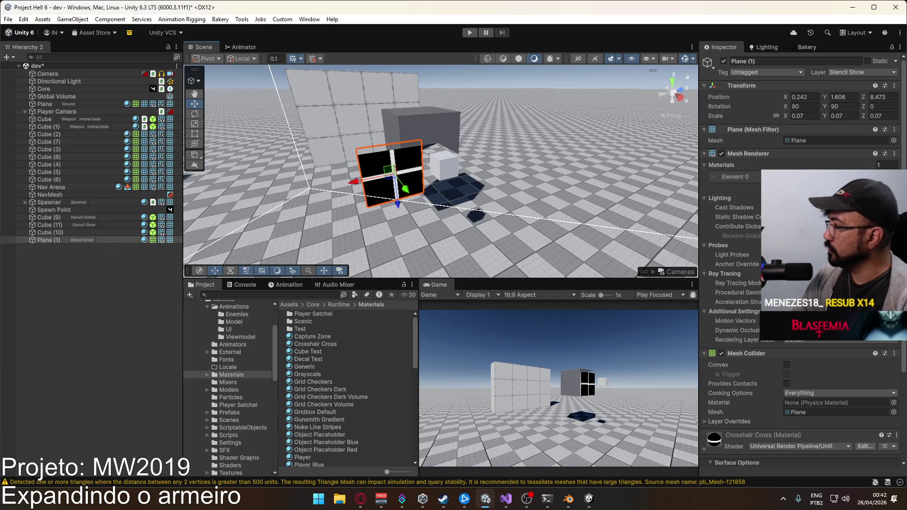
{"action": "left_click", "coordinate": [323, 344]}
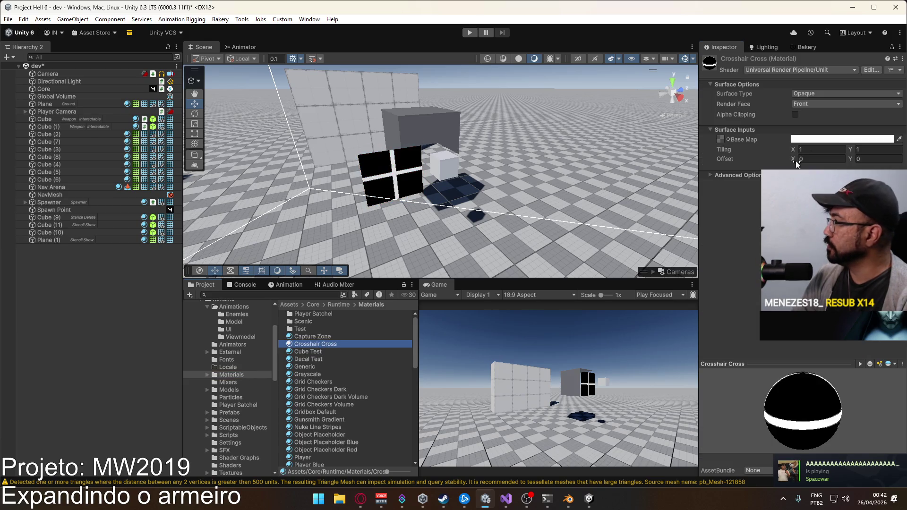
Make the Crosshair Cross material's base colour black and turn on Alpha Clipping
{"action": "left_click", "coordinate": [832, 95]}
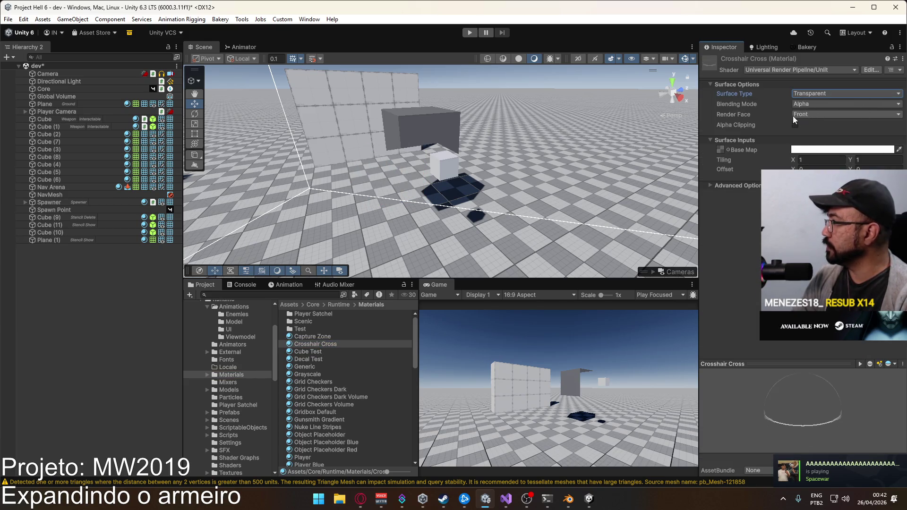
{"action": "left_click", "coordinate": [831, 151]}
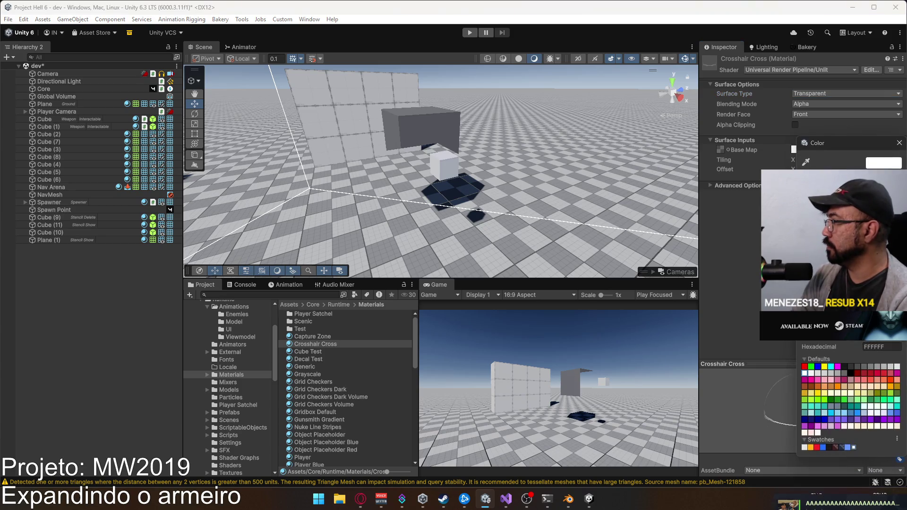
{"action": "left_click", "coordinate": [900, 143]}
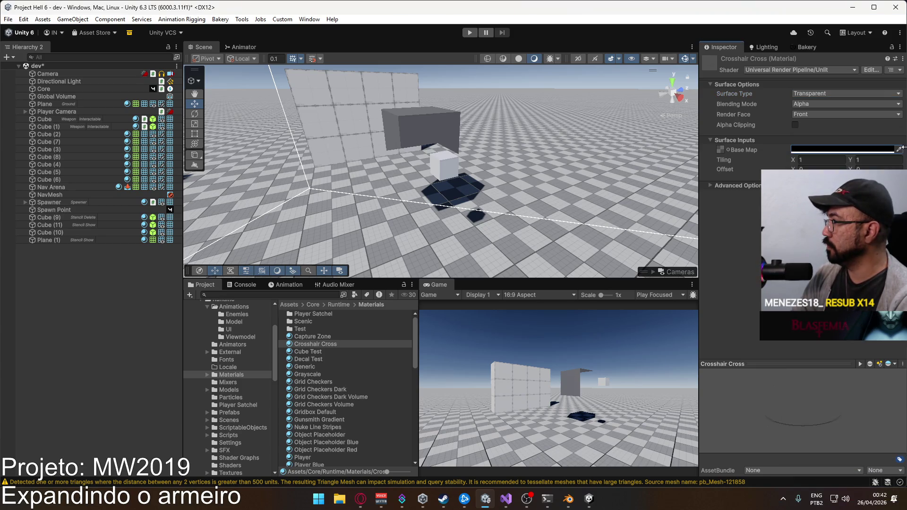
{"action": "left_click", "coordinate": [796, 125]}
Move Plane (1) to Z 8.772, leaving the material's Sorting Priority at 0
{"action": "left_click_drag", "start_coordinate": [274, 176], "coordinate": [274, 175]}
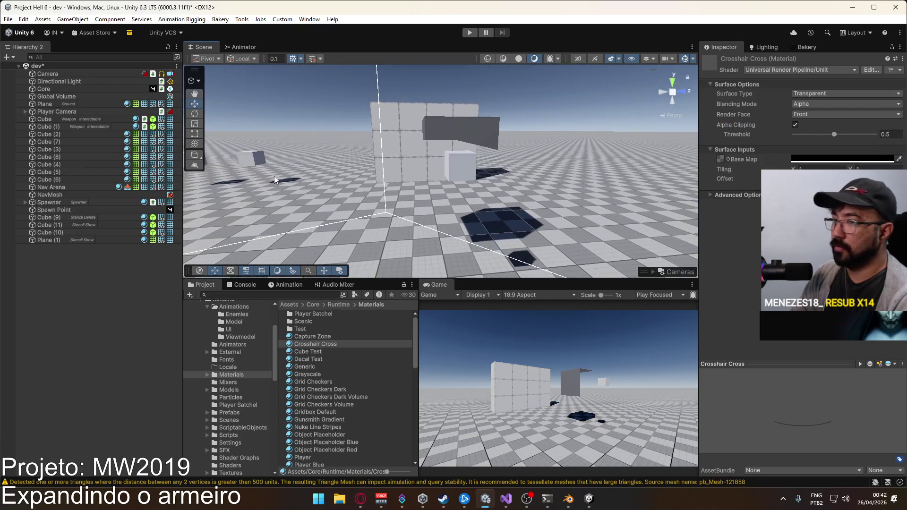
{"action": "left_click", "coordinate": [89, 239]}
{"action": "left_click_drag", "start_coordinate": [371, 177], "coordinate": [524, 183]}
{"action": "scroll", "coordinate": [791, 374], "scroll_direction": "down", "scroll_amount": 5}
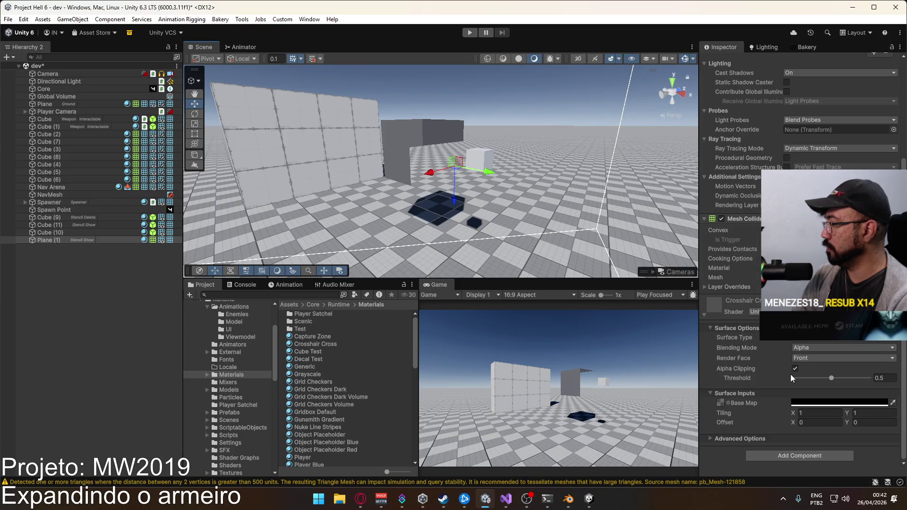
{"action": "left_click", "coordinate": [755, 437]}
{"action": "scroll", "coordinate": [784, 398], "scroll_direction": "down", "scroll_amount": 2}
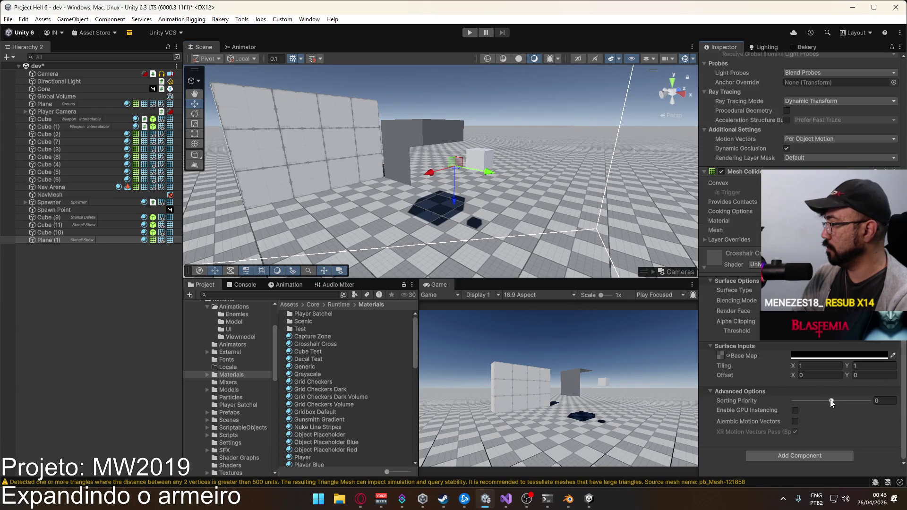
{"action": "mouse_move", "coordinate": [832, 400]}
{"action": "left_mouse_down"}
{"action": "mouse_move", "coordinate": [873, 401]}
{"action": "mouse_move", "coordinate": [831, 401]}
{"action": "left_mouse_up"}
{"action": "mouse_move", "coordinate": [426, 199]}
{"action": "left_mouse_down"}
{"action": "mouse_move", "coordinate": [383, 202]}
{"action": "mouse_move", "coordinate": [413, 208]}
{"action": "mouse_move", "coordinate": [365, 222]}
{"action": "left_mouse_up"}
{"action": "key", "text": "f"}
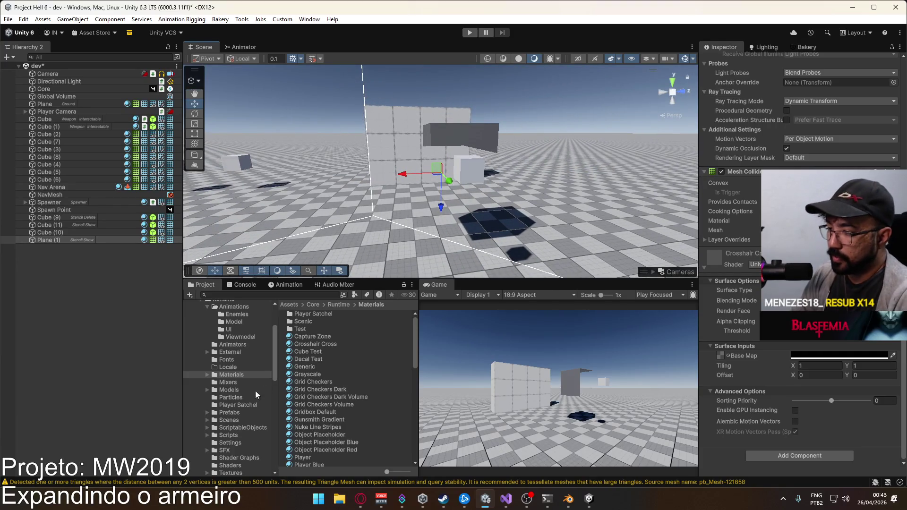
Set the Denglen feature's Event in URP-Performant-Renderer to AfterRenderingTransparents
{"action": "left_click", "coordinate": [242, 428]}
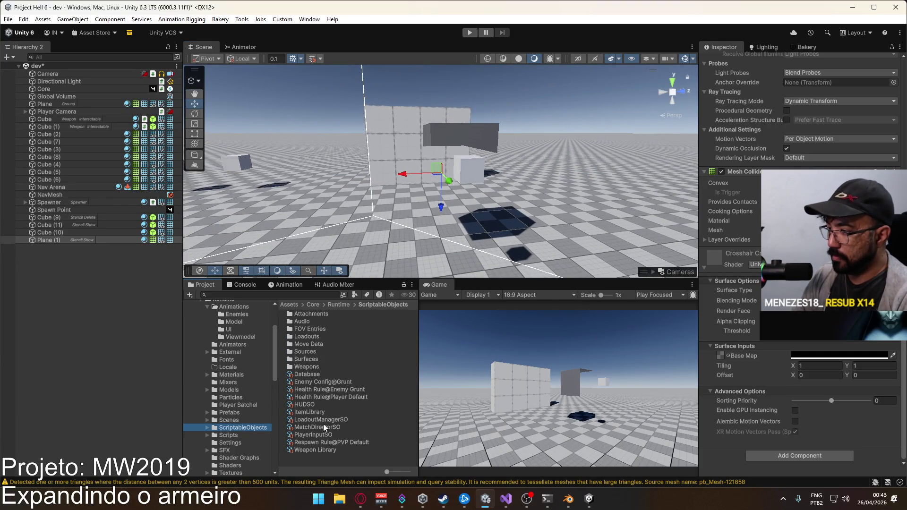
{"action": "left_click", "coordinate": [244, 443]}
{"action": "left_click", "coordinate": [342, 329]}
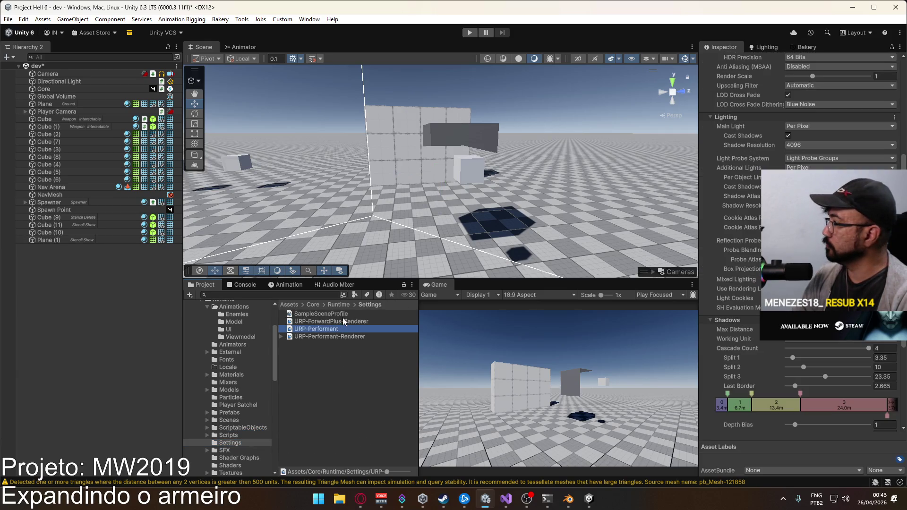
{"action": "left_click", "coordinate": [334, 337]}
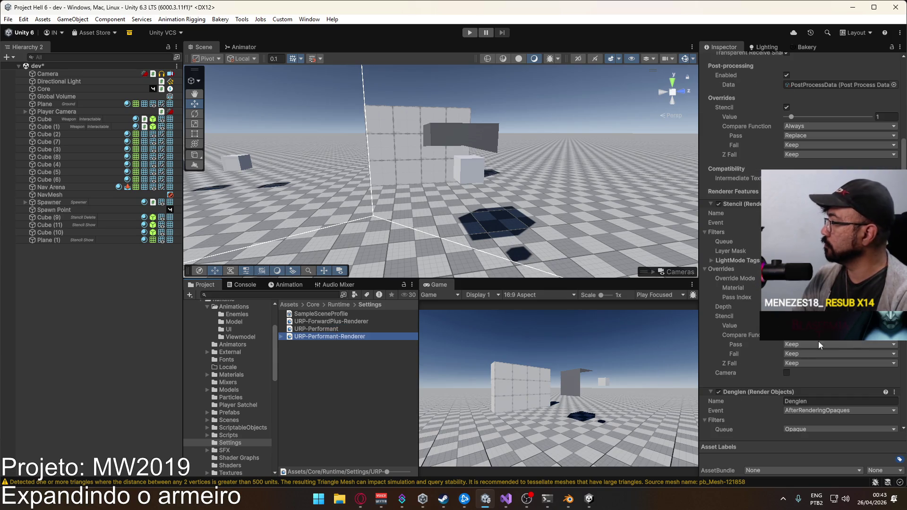
{"action": "scroll", "coordinate": [819, 342], "scroll_direction": "down", "scroll_amount": 3}
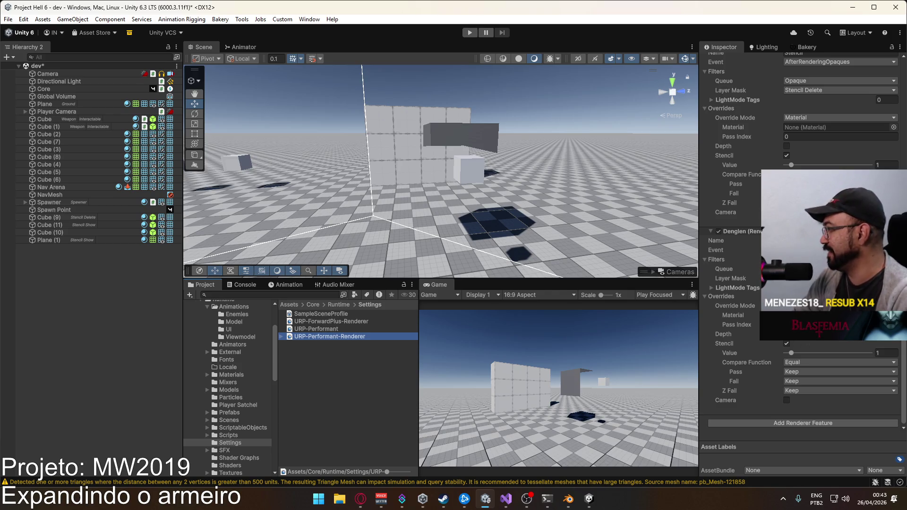
{"action": "left_click", "coordinate": [842, 250]}
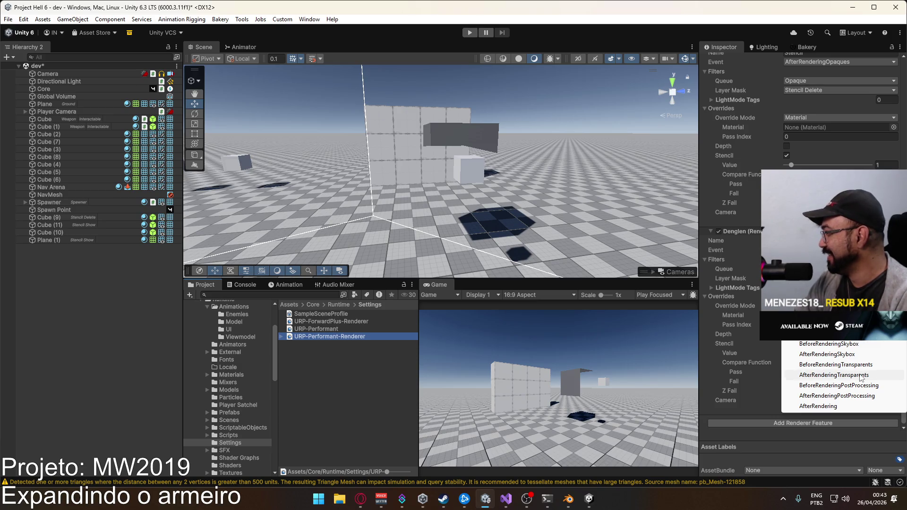
{"action": "left_click", "coordinate": [861, 375]}
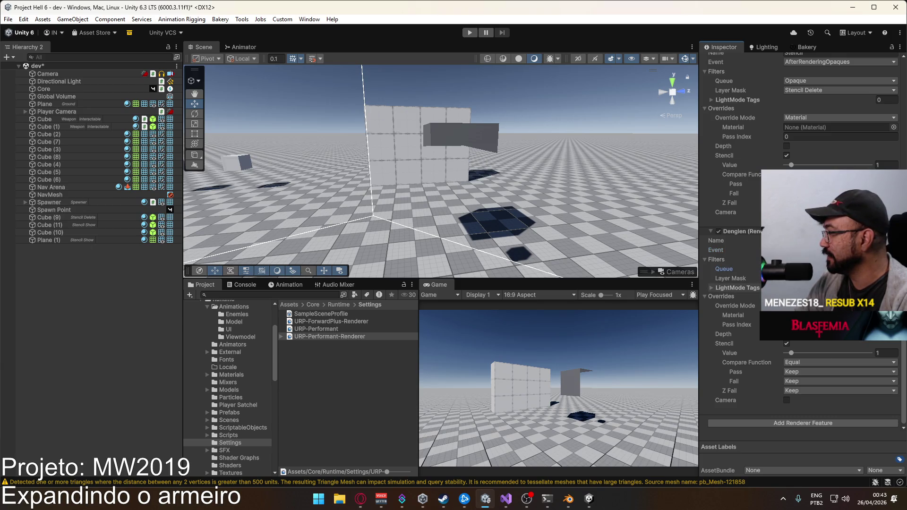
{"action": "mouse_move", "coordinate": [444, 214]}
{"action": "left_mouse_down"}
{"action": "mouse_move", "coordinate": [423, 213]}
{"action": "mouse_move", "coordinate": [510, 207]}
{"action": "mouse_move", "coordinate": [475, 183]}
{"action": "left_mouse_up"}
{"action": "right_click", "coordinate": [475, 183]}
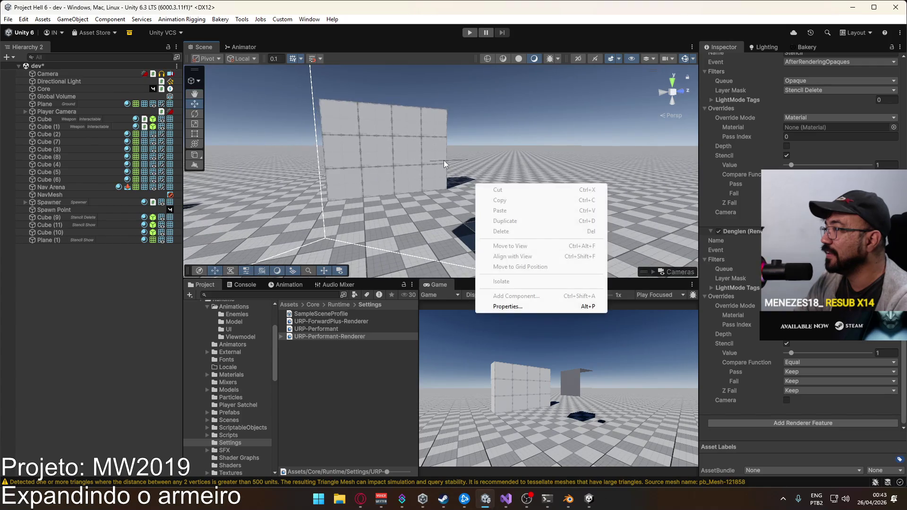
Select Plane (1) behind the wall and switch its Layer to Default
{"action": "left_click", "coordinate": [445, 162]}
{"action": "left_click", "coordinate": [444, 162]}
{"action": "left_click", "coordinate": [444, 163]}
{"action": "left_click", "coordinate": [444, 163]}
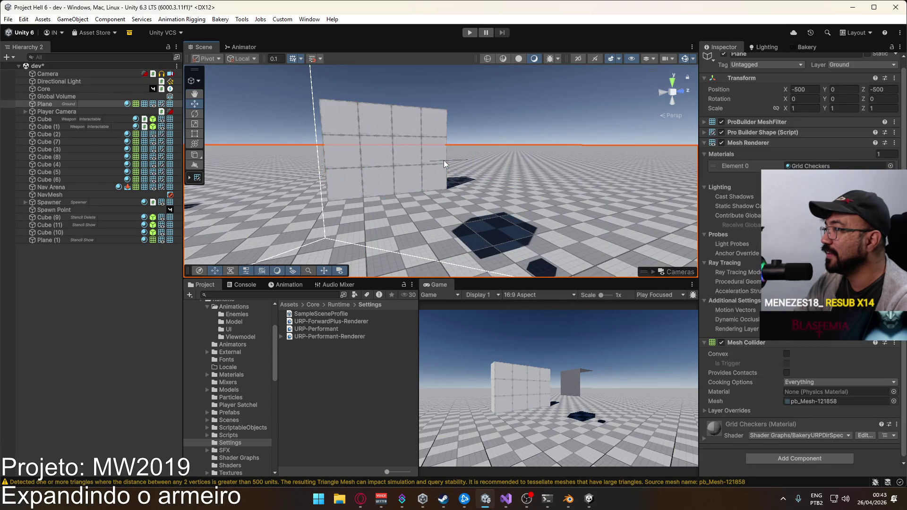
{"action": "left_click", "coordinate": [444, 163]}
{"action": "mouse_move", "coordinate": [444, 163]}
{"action": "left_mouse_down"}
{"action": "mouse_move", "coordinate": [422, 173]}
{"action": "mouse_move", "coordinate": [636, 177]}
{"action": "mouse_move", "coordinate": [512, 161]}
{"action": "mouse_move", "coordinate": [309, 186]}
{"action": "left_mouse_up"}
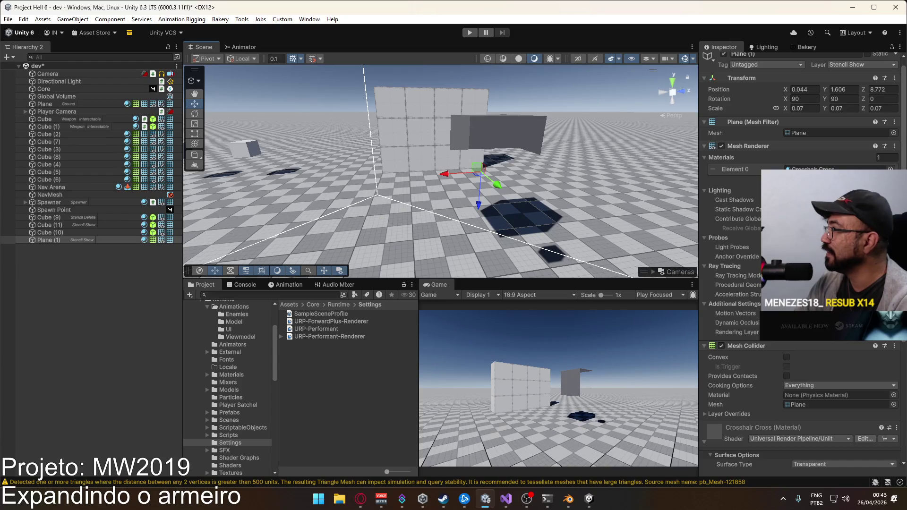
{"action": "left_click", "coordinate": [851, 63]}
{"action": "left_click", "coordinate": [846, 76]}
{"action": "mouse_move", "coordinate": [565, 153]}
{"action": "left_mouse_down"}
{"action": "mouse_move", "coordinate": [616, 237]}
{"action": "mouse_move", "coordinate": [404, 110]}
{"action": "left_mouse_up"}
Return Plane (1) to the Stencil Show layer, then select the URP-Performant-Renderer asset
{"action": "left_click", "coordinate": [850, 65]}
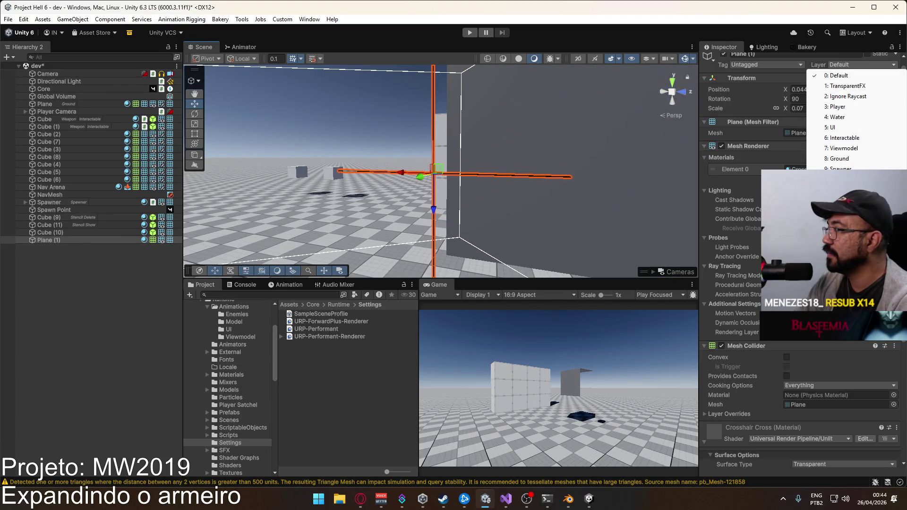
{"action": "left_click", "coordinate": [846, 142]}
{"action": "left_click_drag", "start_coordinate": [443, 179], "coordinate": [423, 178]}
{"action": "scroll", "coordinate": [804, 327], "scroll_direction": "down", "scroll_amount": 5}
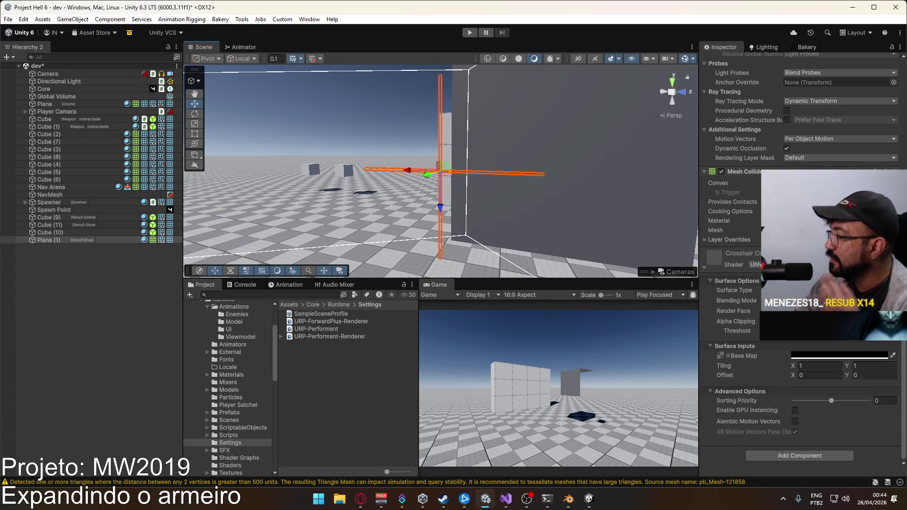
{"action": "mouse_move", "coordinate": [830, 402]}
{"action": "left_mouse_down"}
{"action": "mouse_move", "coordinate": [866, 404]}
{"action": "mouse_move", "coordinate": [842, 406]}
{"action": "left_mouse_up"}
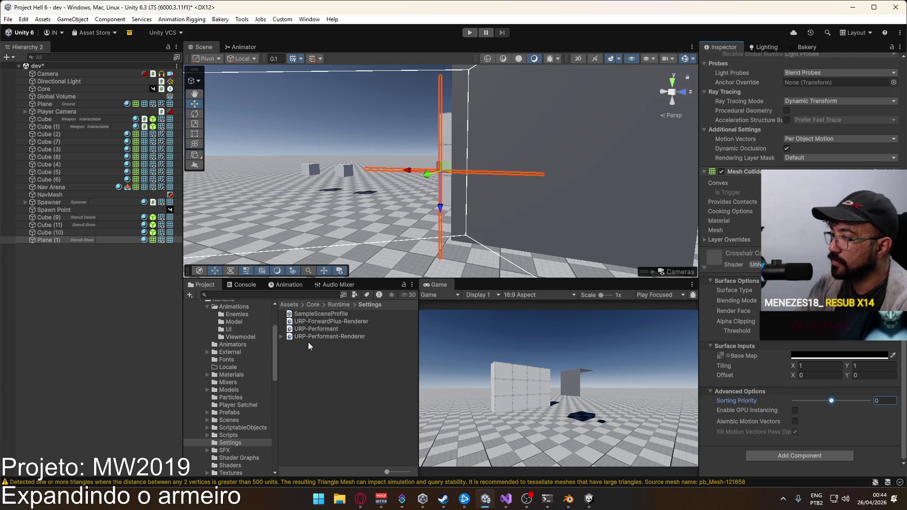
{"action": "left_click", "coordinate": [320, 336]}
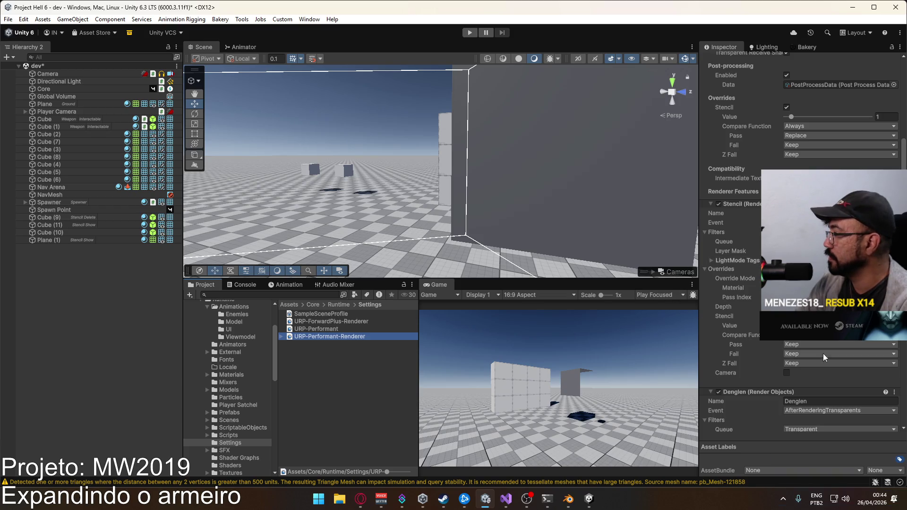
{"action": "scroll", "coordinate": [825, 396], "scroll_direction": "down", "scroll_amount": 3}
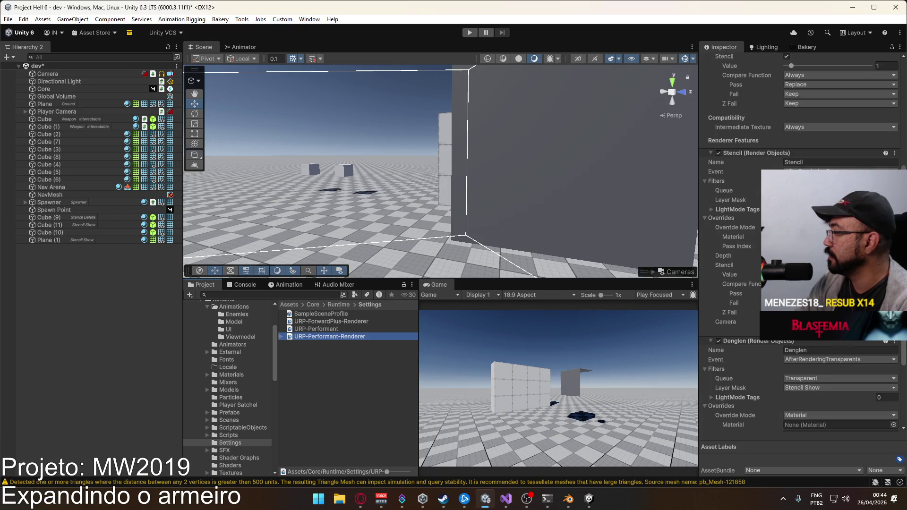
{"action": "left_click", "coordinate": [724, 191]}
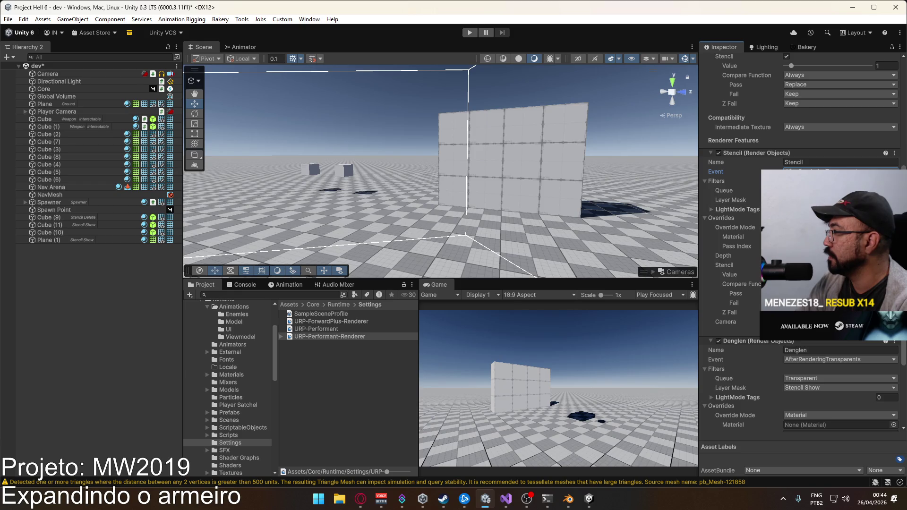
{"action": "left_click", "coordinate": [832, 200]}
{"action": "left_click", "coordinate": [716, 171]}
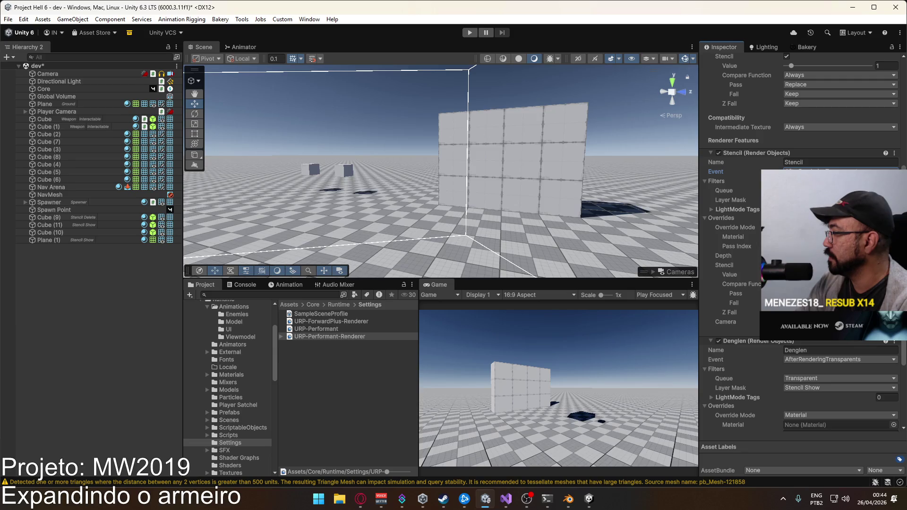
{"action": "left_click", "coordinate": [832, 312]}
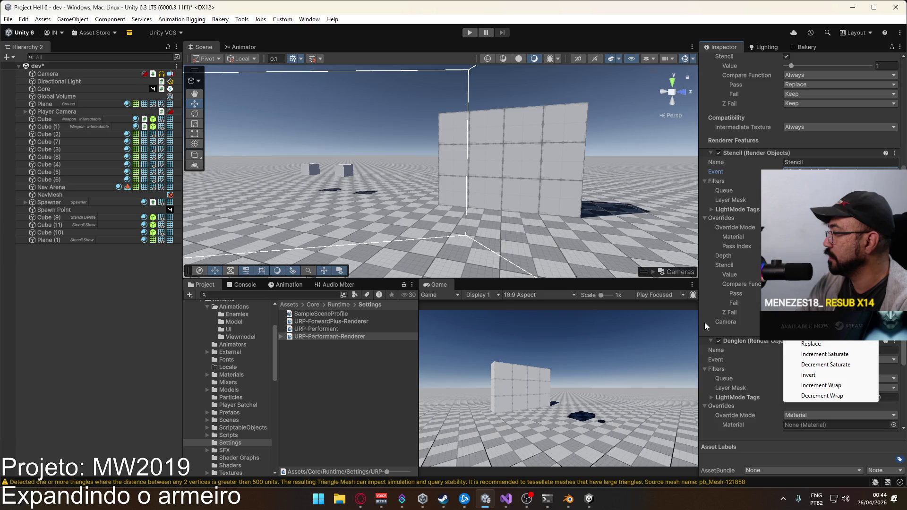
{"action": "right_click", "coordinate": [546, 189]}
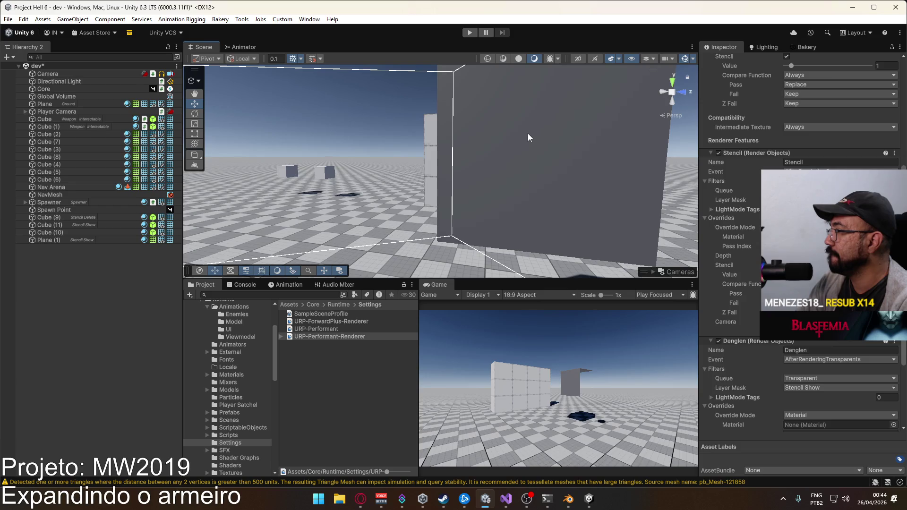
{"action": "left_click", "coordinate": [528, 137]}
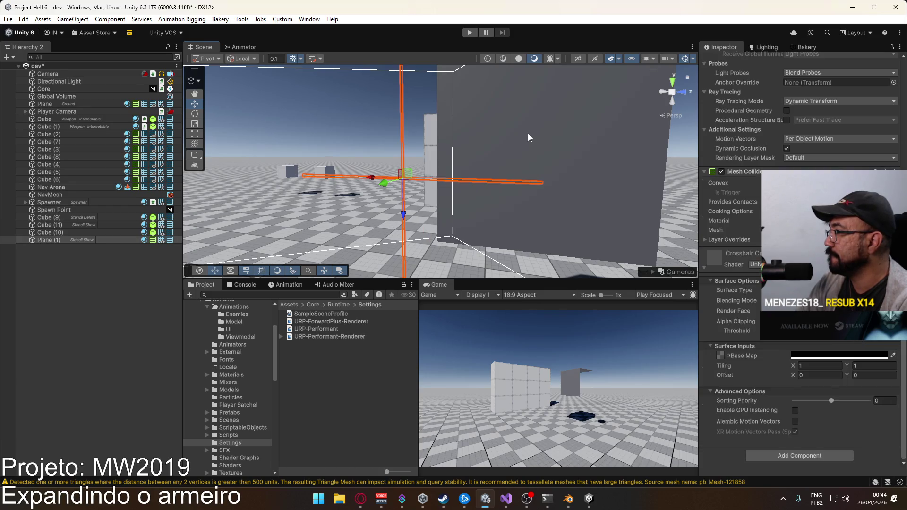
{"action": "left_click", "coordinate": [528, 134]}
{"action": "key", "text": "ctrl+z"}
{"action": "key", "text": "ctrl+z"}
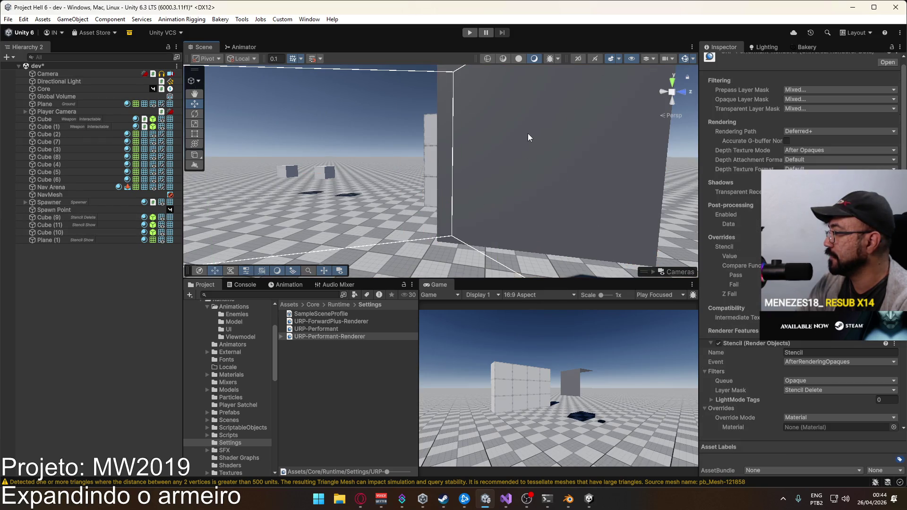
{"action": "mouse_move", "coordinate": [528, 133]}
{"action": "left_mouse_down"}
{"action": "mouse_move", "coordinate": [485, 175]}
{"action": "mouse_move", "coordinate": [583, 191]}
{"action": "mouse_move", "coordinate": [567, 191]}
{"action": "left_mouse_up"}
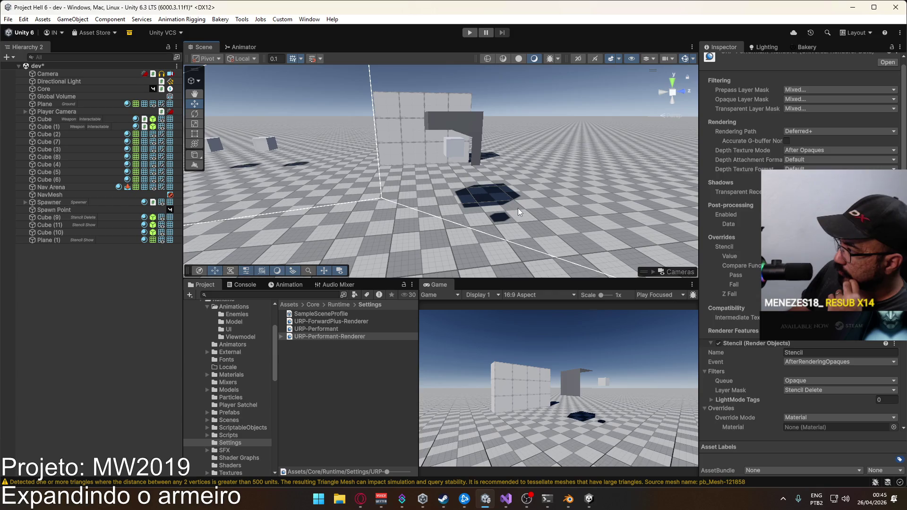
{"action": "left_click", "coordinate": [78, 241]}
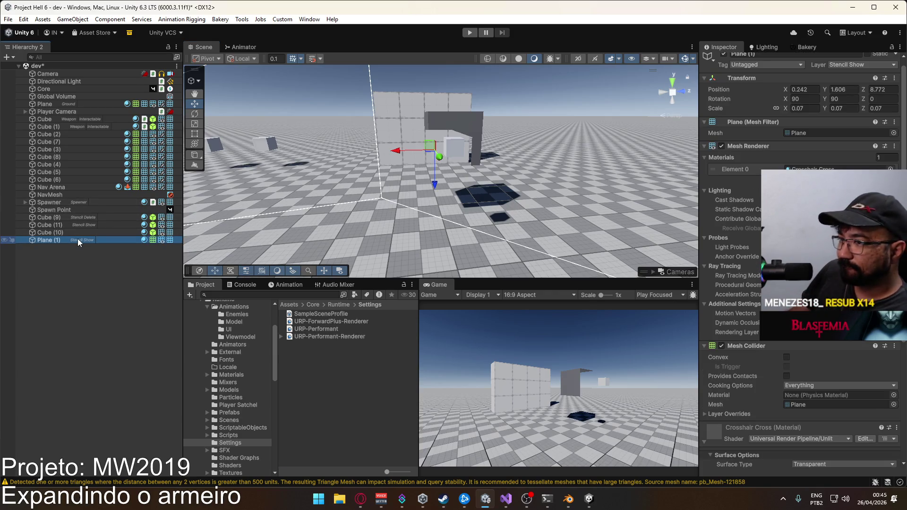
{"action": "key", "text": "Delete"}
{"action": "left_click", "coordinate": [73, 233]}
{"action": "left_click", "coordinate": [72, 225]}
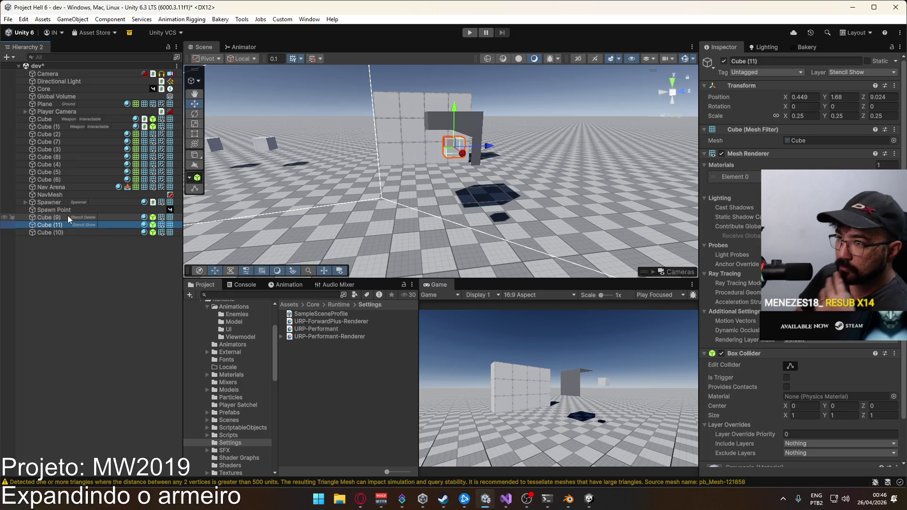
{"action": "left_click", "coordinate": [68, 216]}
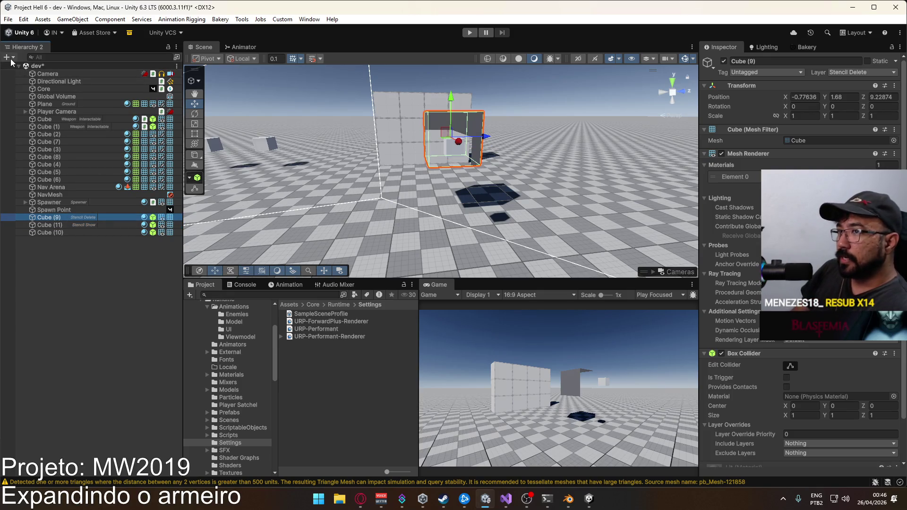
{"action": "left_click", "coordinate": [235, 419]}
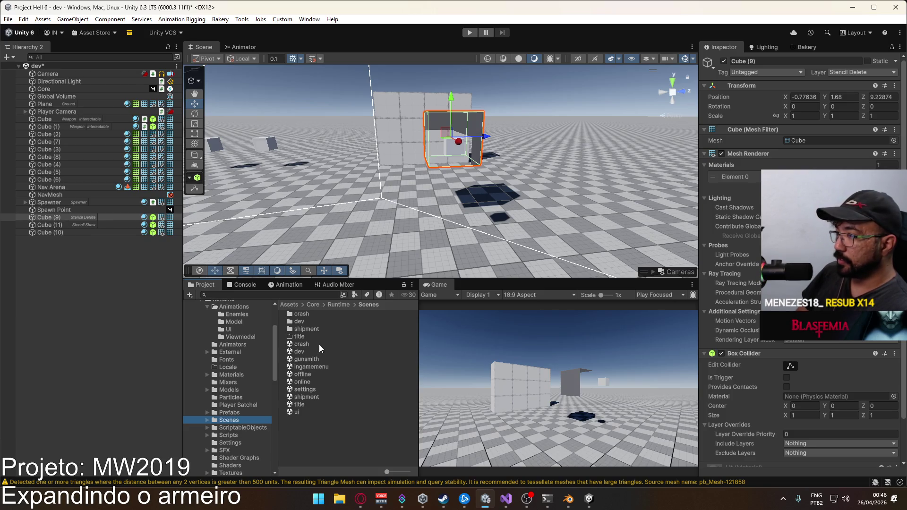
{"action": "mouse_move", "coordinate": [498, 167]}
{"action": "left_mouse_down"}
{"action": "mouse_move", "coordinate": [435, 181]}
{"action": "mouse_move", "coordinate": [494, 135]}
{"action": "mouse_move", "coordinate": [467, 167]}
{"action": "mouse_move", "coordinate": [489, 171]}
{"action": "left_mouse_up"}
{"action": "left_click", "coordinate": [467, 168]}
{"action": "left_click", "coordinate": [477, 173]}
{"action": "key", "text": "f"}
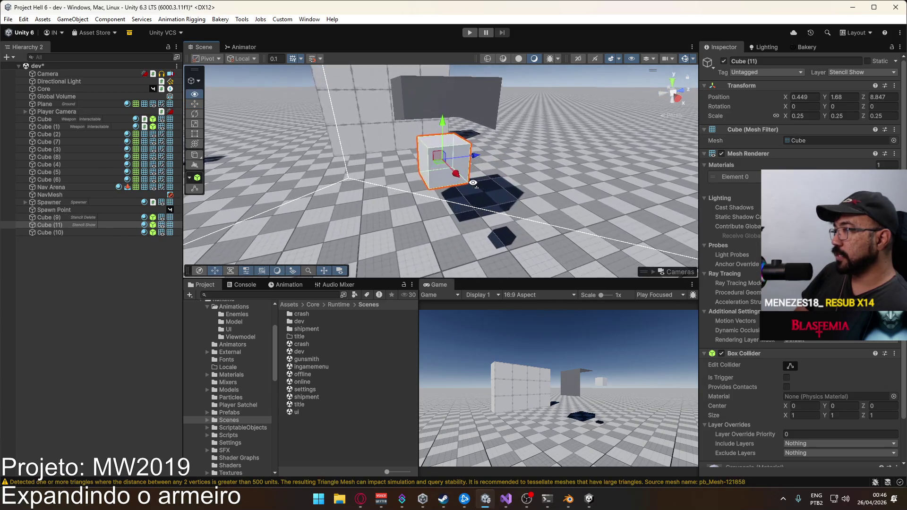
{"action": "scroll", "coordinate": [461, 184], "scroll_direction": "up", "scroll_amount": 2}
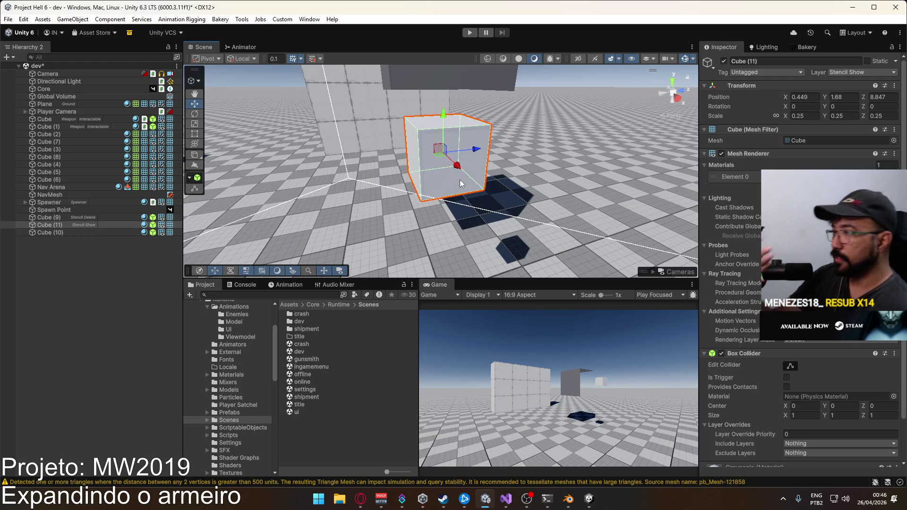
{"action": "mouse_move", "coordinate": [463, 178]}
{"action": "left_mouse_down"}
{"action": "mouse_move", "coordinate": [347, 159]}
{"action": "mouse_move", "coordinate": [435, 152]}
{"action": "left_mouse_up"}
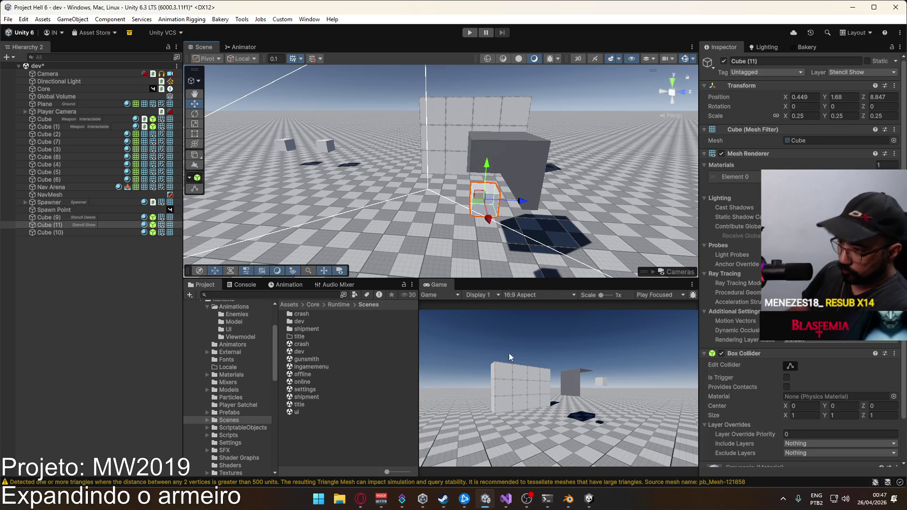
Open the title scene, answer the unsaved-changes prompt for the dev scene, and enter Play mode
{"action": "double_click", "coordinate": [310, 405]}
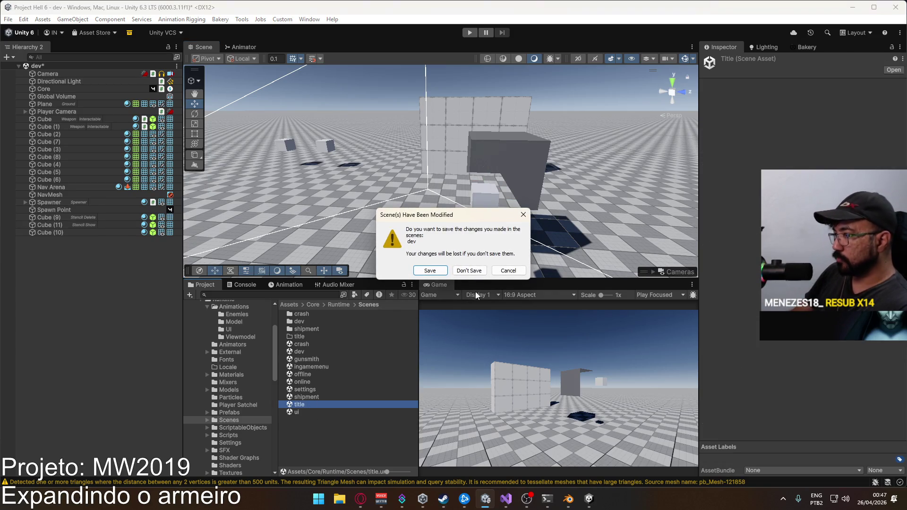
{"action": "left_click", "coordinate": [467, 270]}
{"action": "left_click", "coordinate": [471, 33]}
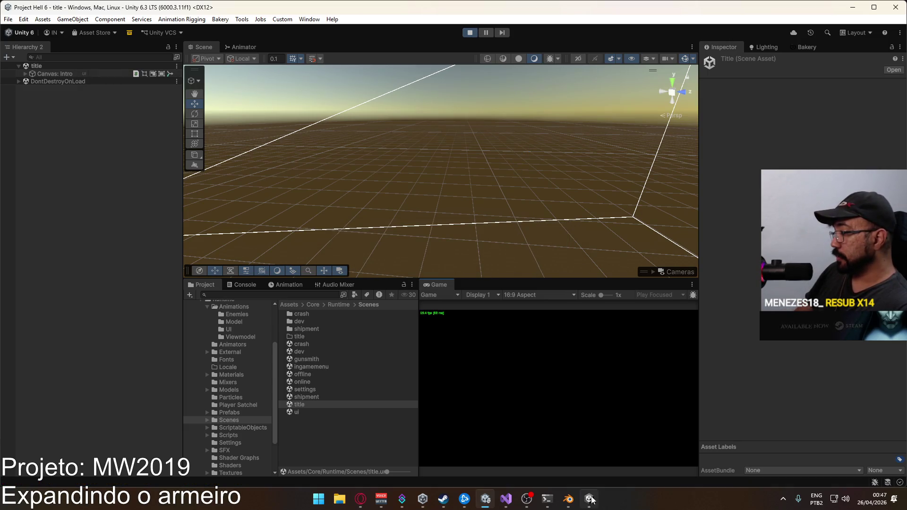
Go through the title menus and start an offline match on the crash map
{"action": "mouse_move", "coordinate": [589, 499]}
{"action": "left_click", "coordinate": [629, 418]}
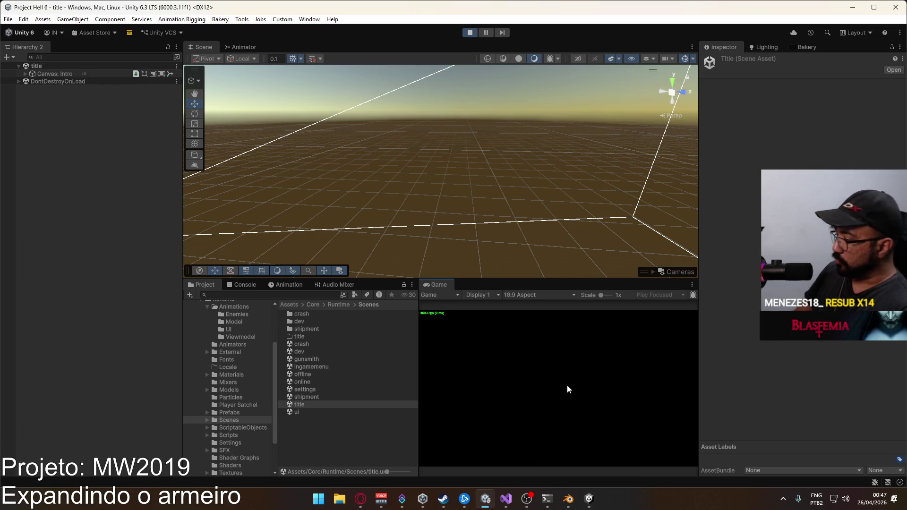
{"action": "mouse_move", "coordinate": [582, 492]}
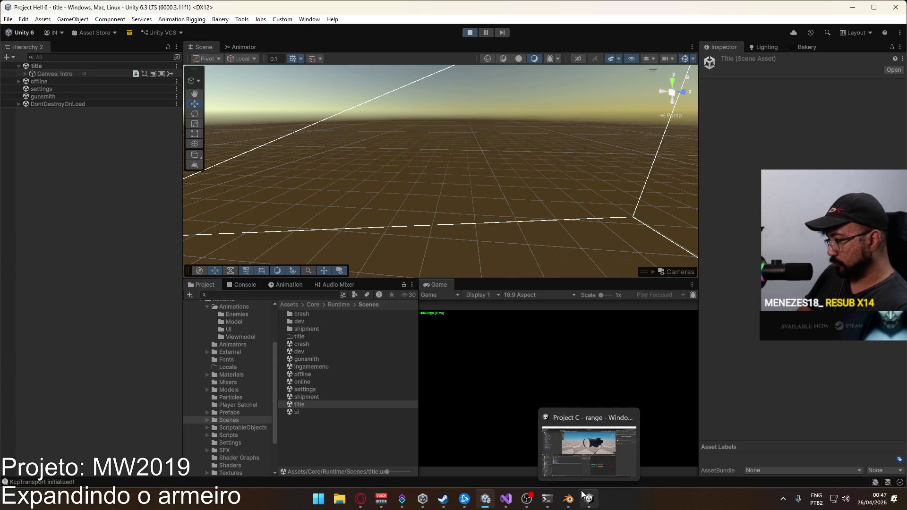
{"action": "left_click", "coordinate": [628, 417]}
{"action": "left_click", "coordinate": [478, 266]}
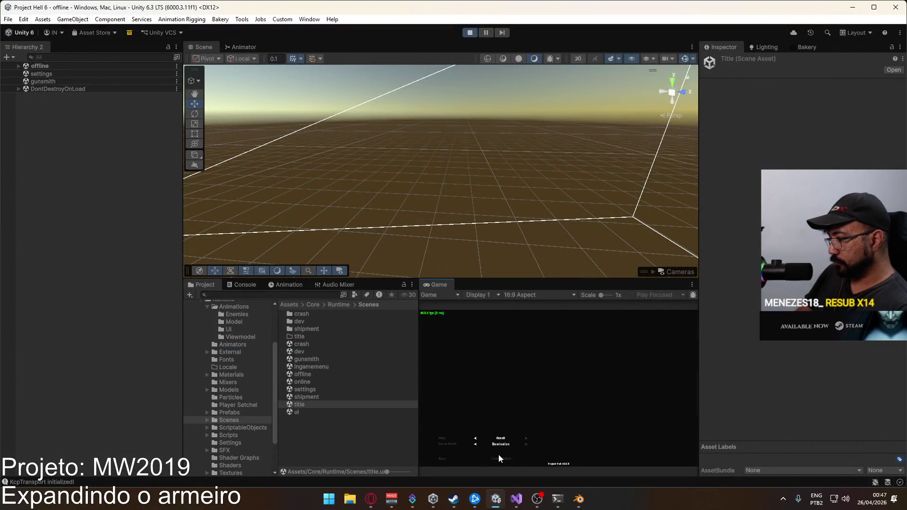
{"action": "left_click", "coordinate": [503, 460]}
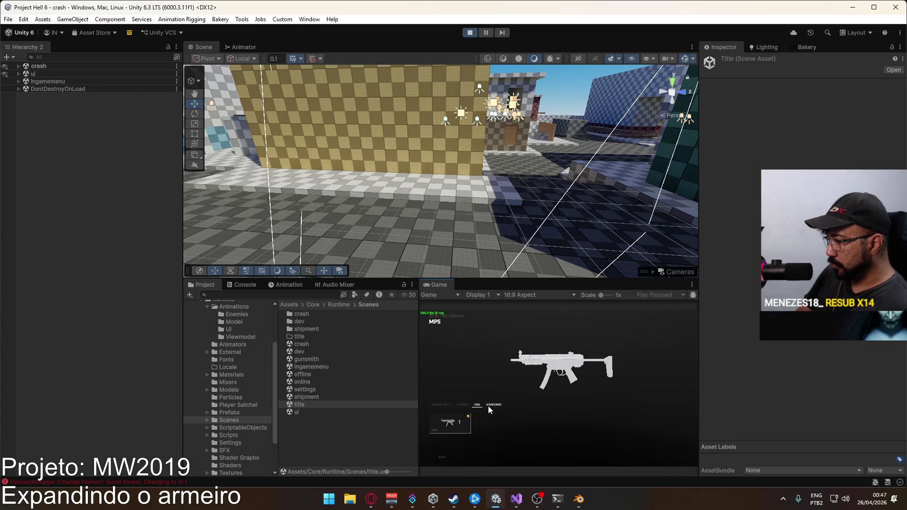
Pick the MARKSMAN rifle in the gunsmith, then aim and sprint into the alley
{"action": "left_click", "coordinate": [494, 405]}
{"action": "key", "text": "Escape"}
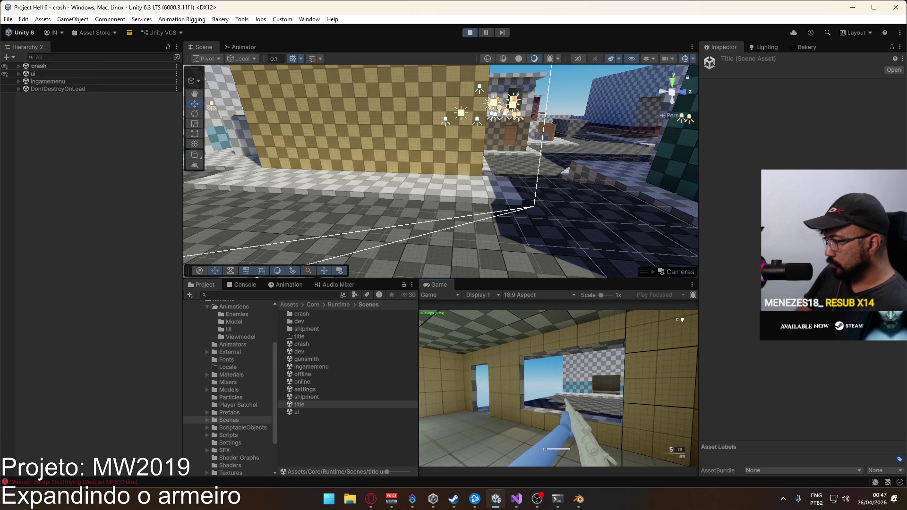
{"action": "right_click", "coordinate": [558, 388]}
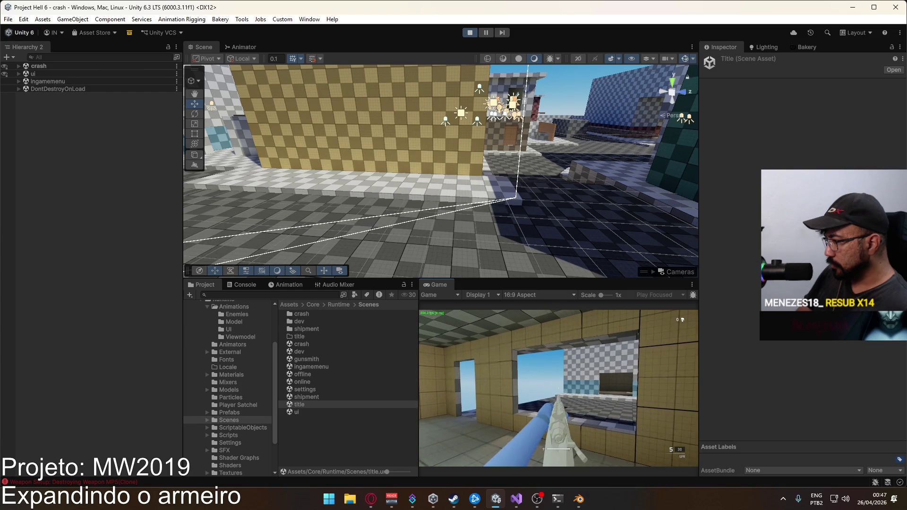
{"action": "key", "text": "shift+w"}
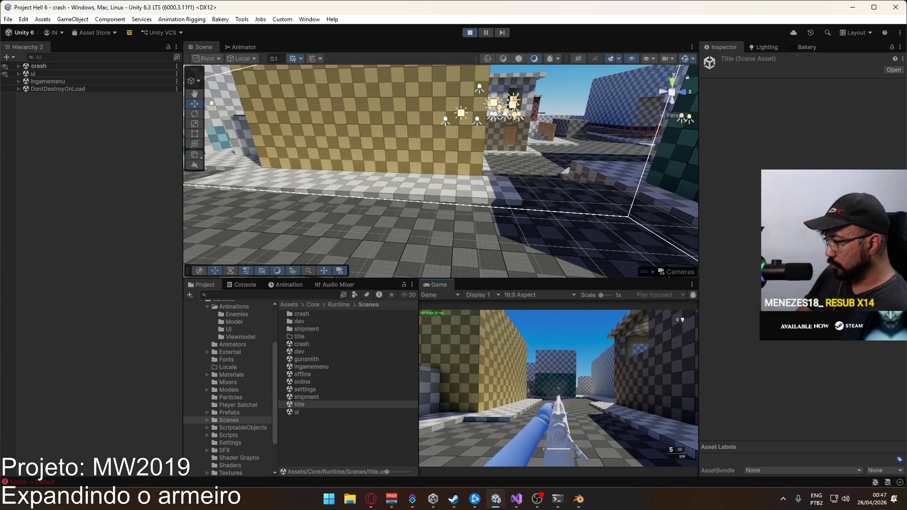
Dismiss the system start menu and select the rifle the character holds in the Scene view
{"action": "key", "text": "super"}
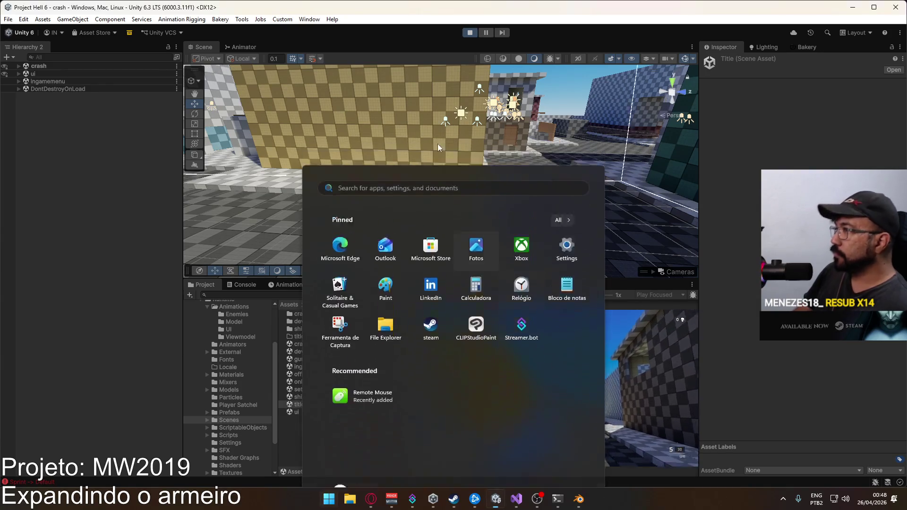
{"action": "key", "text": "super"}
{"action": "key", "text": "super"}
{"action": "mouse_move", "coordinate": [365, 109]}
{"action": "left_mouse_down"}
{"action": "mouse_move", "coordinate": [344, 99]}
{"action": "mouse_move", "coordinate": [283, 114]}
{"action": "left_mouse_up"}
{"action": "left_click", "coordinate": [312, 137]}
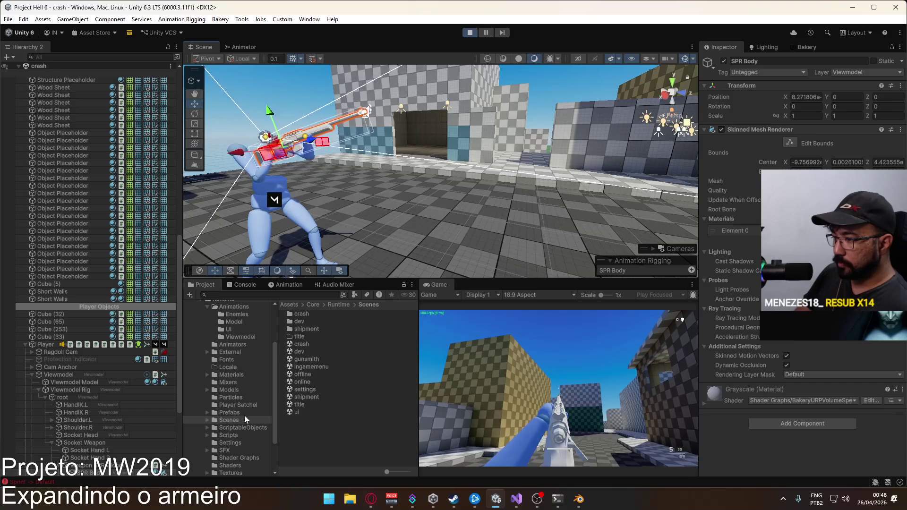
Open the Weapon SPR prefab from the Prefabs folder for editing
{"action": "scroll", "coordinate": [235, 402], "scroll_direction": "up", "scroll_amount": 3}
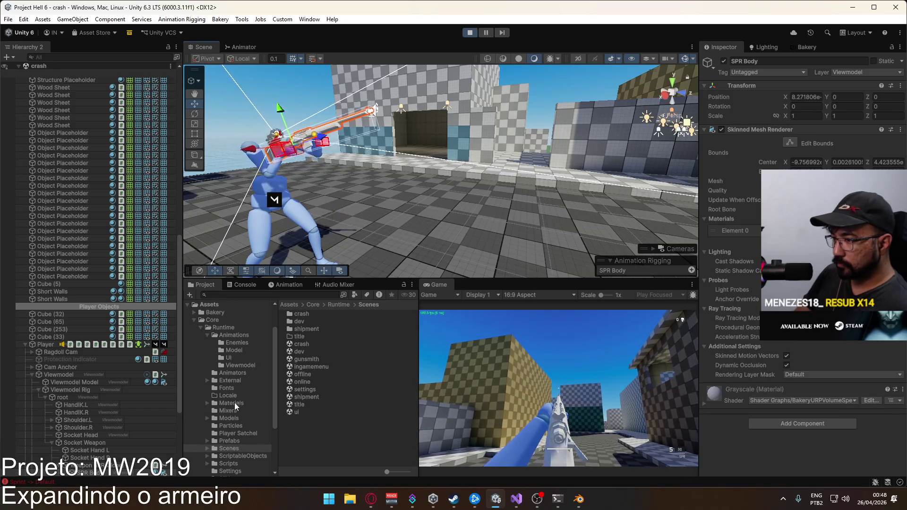
{"action": "left_click", "coordinate": [229, 441]}
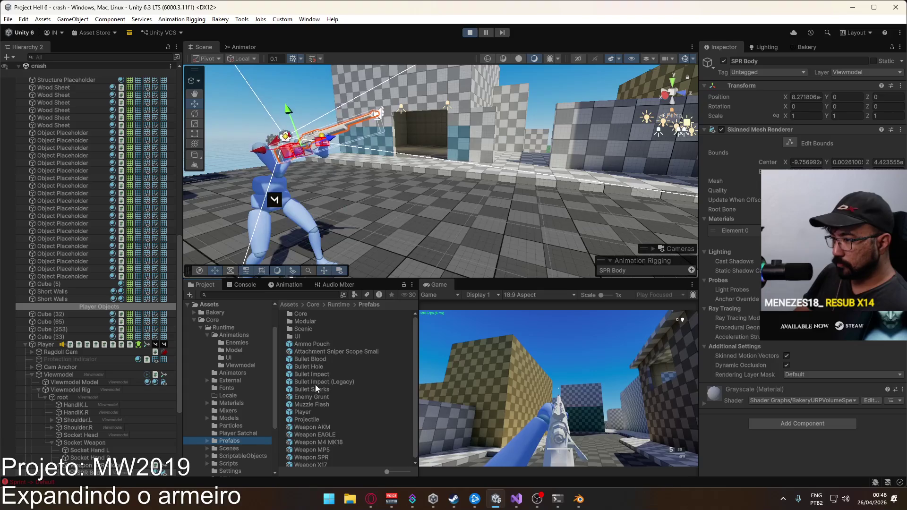
{"action": "scroll", "coordinate": [322, 416], "scroll_direction": "down", "scroll_amount": 1}
{"action": "double_click", "coordinate": [329, 455]}
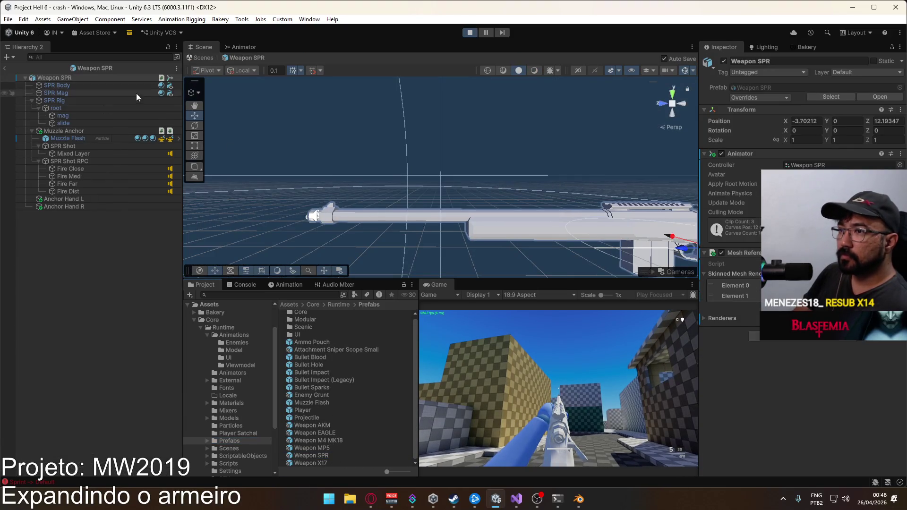
In the rifle's Animator, delete the fire condition from the Any State to Bolt Action transition
{"action": "left_click", "coordinate": [245, 47]}
{"action": "left_click", "coordinate": [231, 57]}
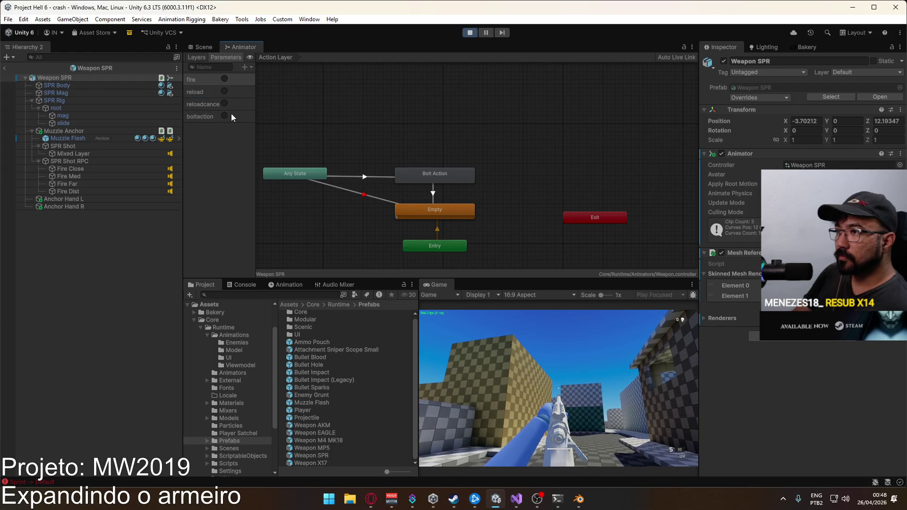
{"action": "left_click", "coordinate": [204, 57]}
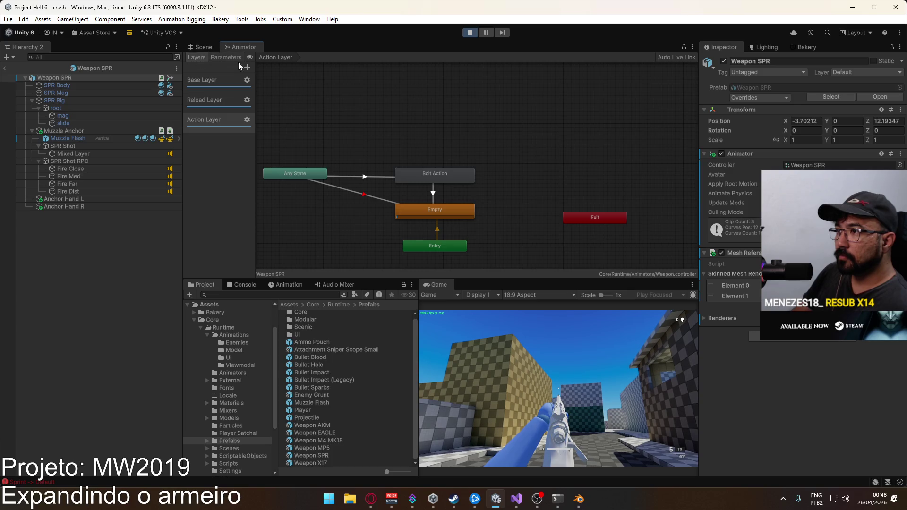
{"action": "left_click", "coordinate": [371, 177]}
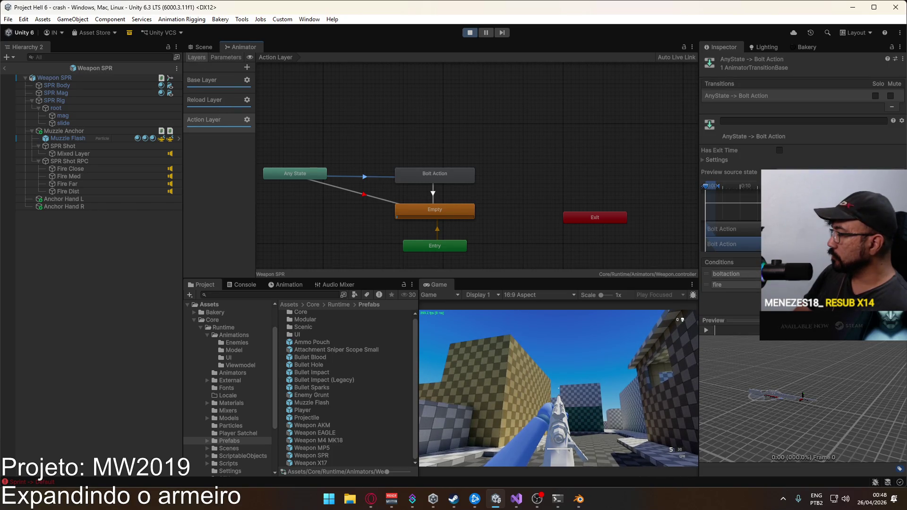
{"action": "mouse_move", "coordinate": [398, 189]}
{"action": "left_mouse_down"}
{"action": "mouse_move", "coordinate": [477, 163]}
{"action": "mouse_move", "coordinate": [527, 172]}
{"action": "mouse_move", "coordinate": [501, 180]}
{"action": "left_mouse_up"}
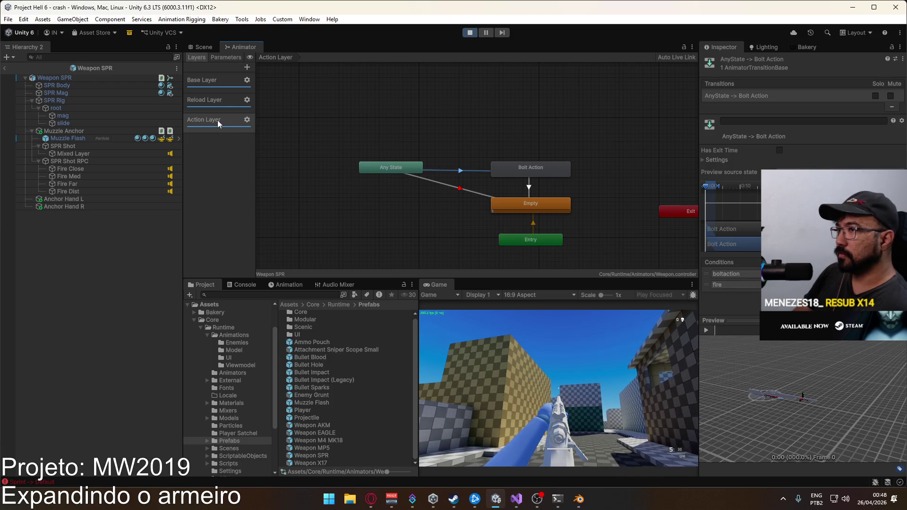
{"action": "left_click", "coordinate": [732, 285]}
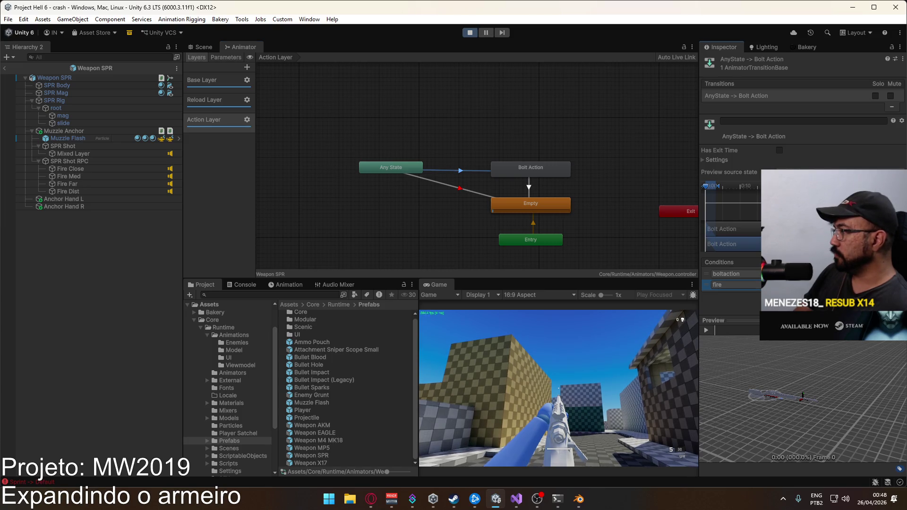
{"action": "key", "text": "Delete"}
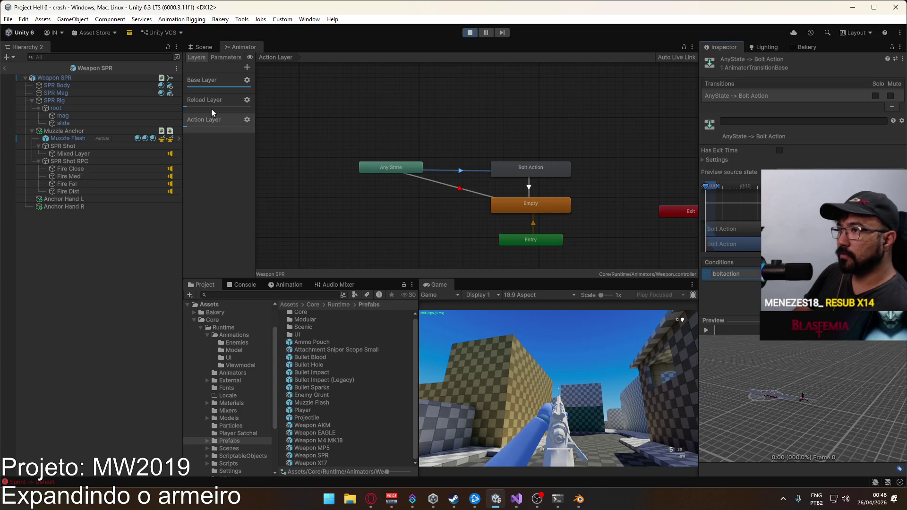
Check the Action Layer's weight, then exit Prefab Mode back to the crash scene view
{"action": "left_click", "coordinate": [246, 121]}
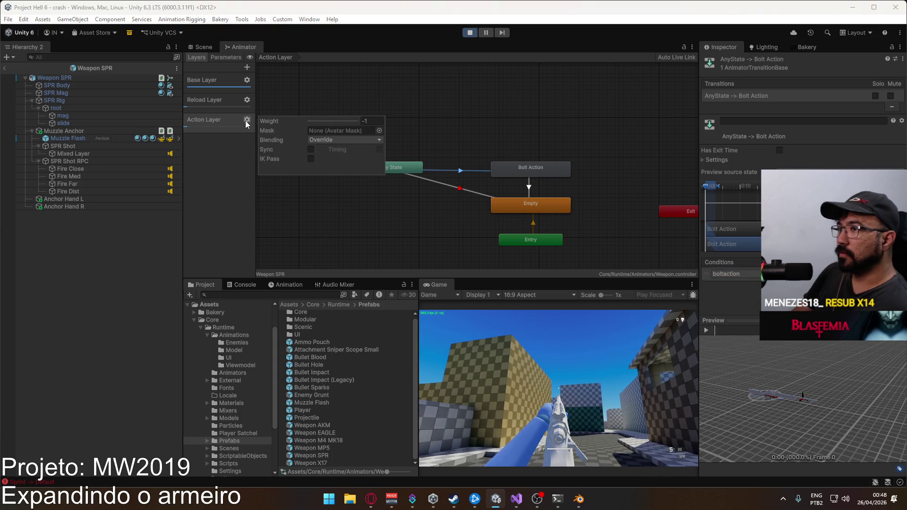
{"action": "left_click", "coordinate": [372, 121]}
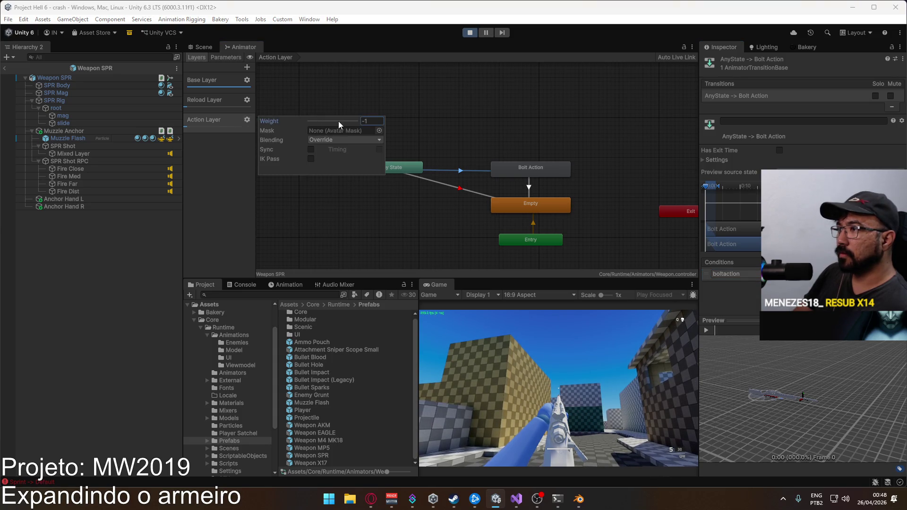
{"action": "left_click", "coordinate": [5, 69]}
{"action": "left_click", "coordinate": [204, 47]}
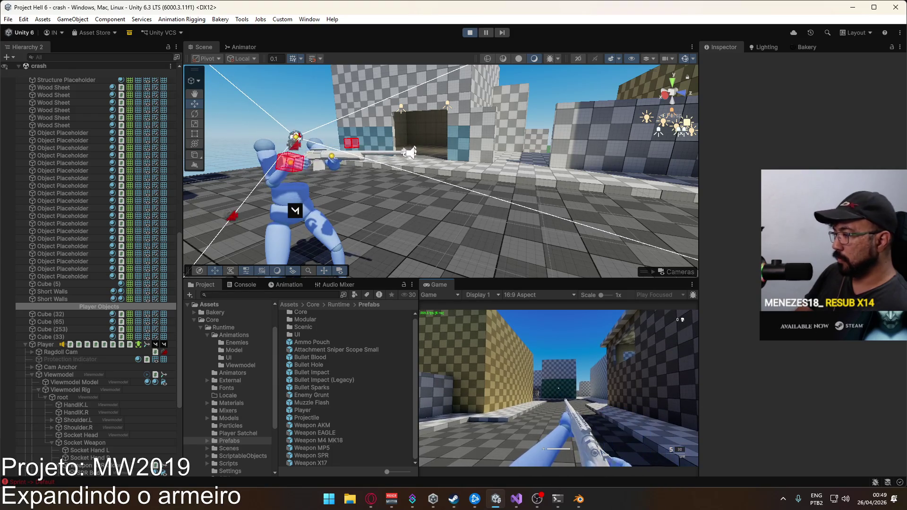
Dismiss the system start menu and stop the rifle test in Play mode
{"action": "key", "text": "super"}
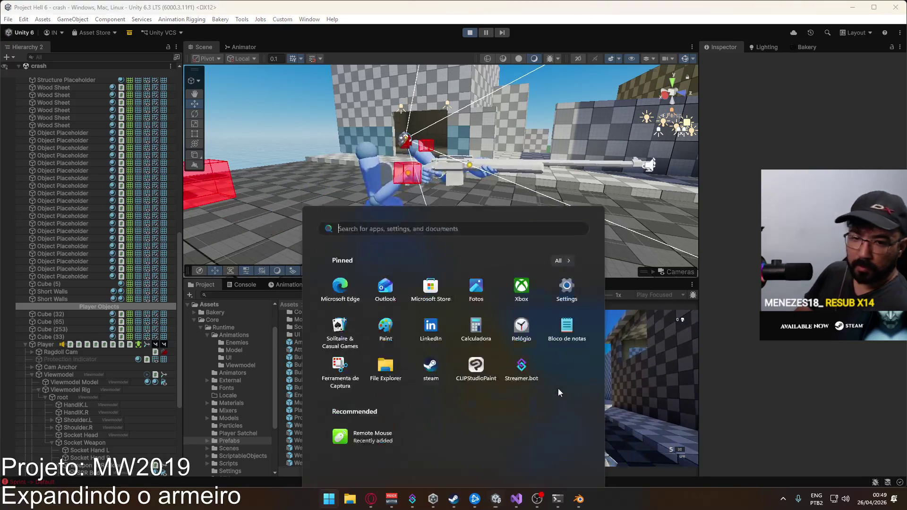
{"action": "key", "text": "Escape"}
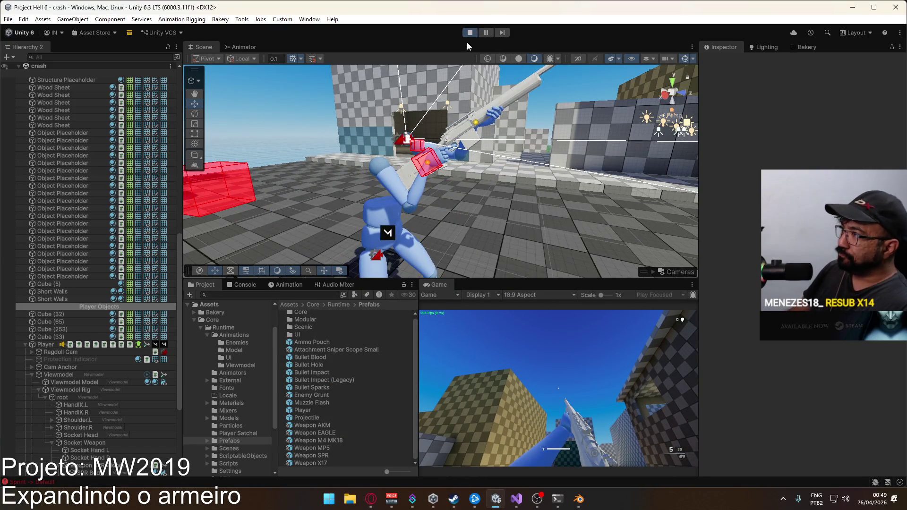
{"action": "left_click", "coordinate": [470, 32]}
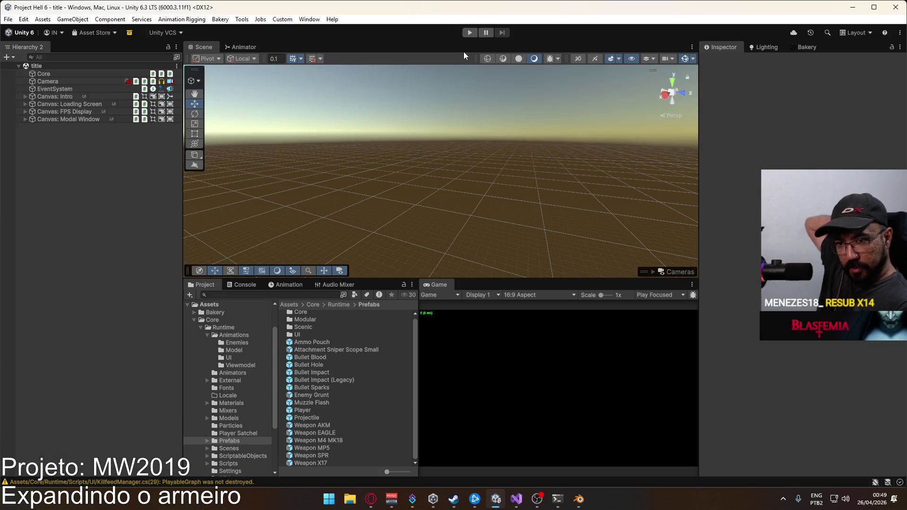